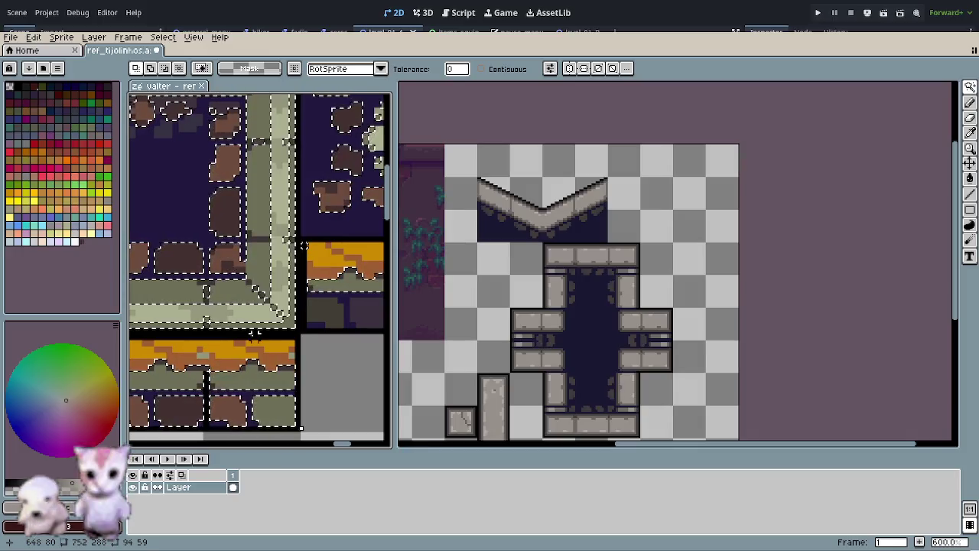
# Step: Marquee-select the 96x64 block of plaza fountain tiles
pyautogui.scroll(-5, 260, 340)
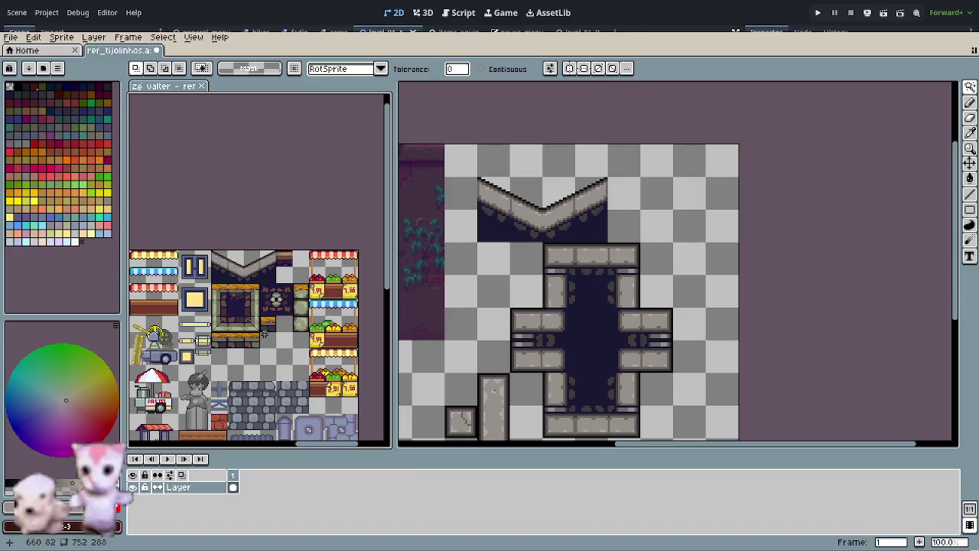
pyautogui.press('m')
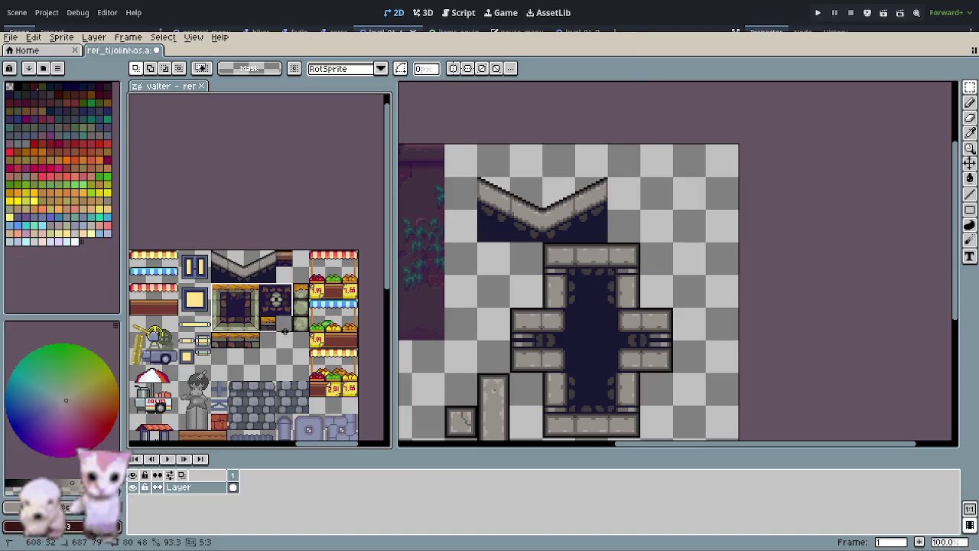
pyautogui.moveTo(213, 284); pyautogui.dragTo(309, 351)
pyautogui.scroll(-3, 229, 321)
pyautogui.scroll(-3, 206, 325)
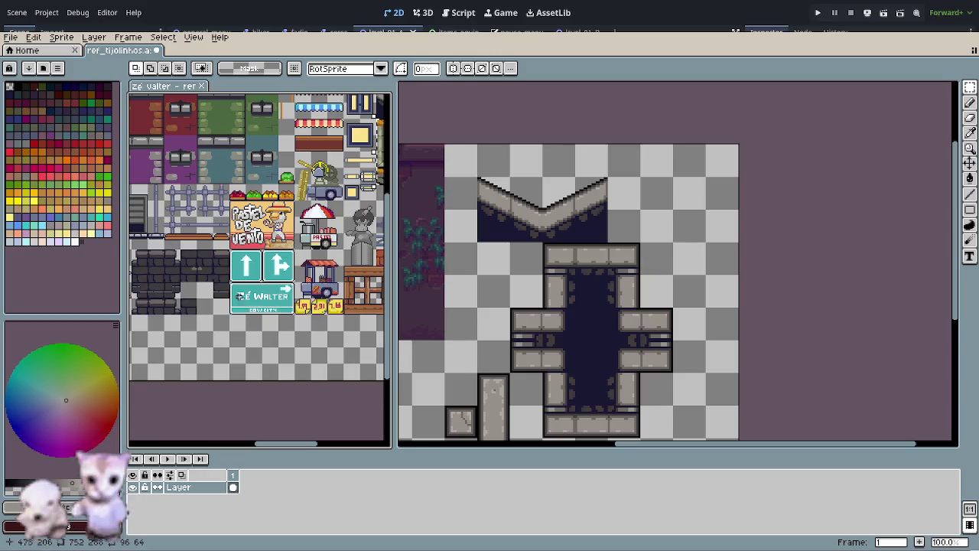
pyautogui.scroll(-3, 185, 332)
pyautogui.scroll(2, 186, 332)
pyautogui.scroll(1, 229, 314)
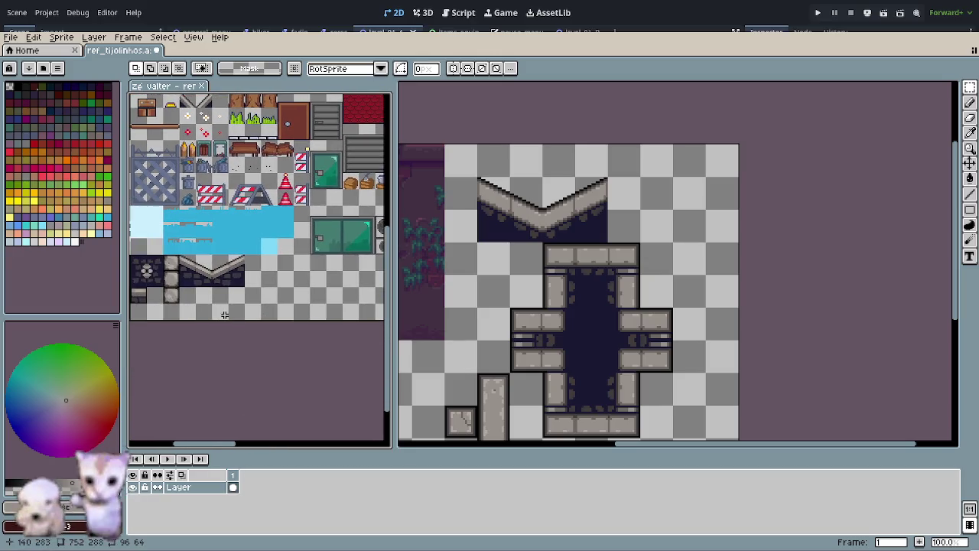
pyautogui.scroll(2, 282, 299)
pyautogui.scroll(1, 281, 299)
# Step: Paste a copy of the fountain block just below the blue water tile and commit it
pyautogui.hotkey('ctrl', 'v')
pyautogui.moveTo(218, 267)
pyautogui.mouseDown()
pyautogui.moveTo(251, 257)
pyautogui.moveTo(225, 240)
pyautogui.moveTo(209, 247)
pyautogui.mouseUp()
pyautogui.scroll(-3, 217, 339)
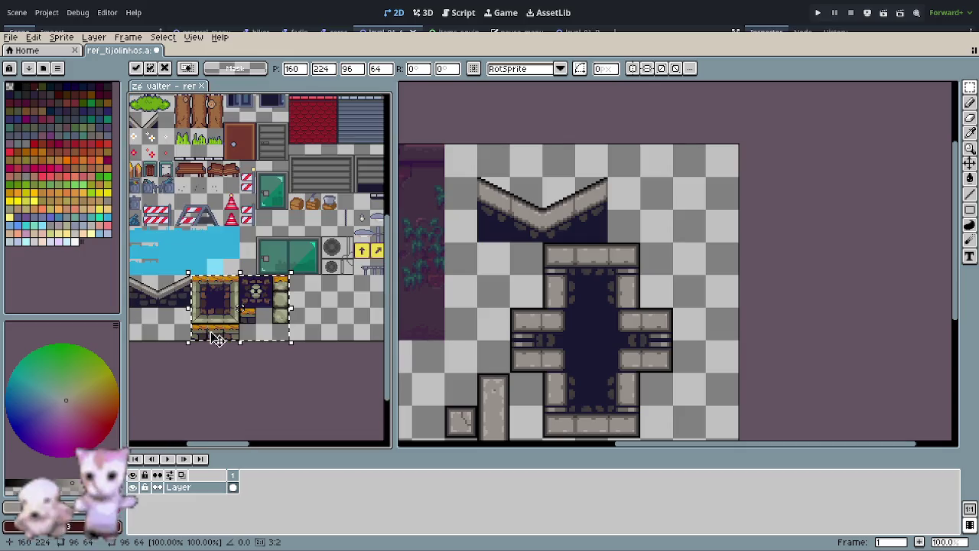
pyautogui.click(269, 375)
pyautogui.moveTo(269, 375); pyautogui.dragTo(129, 423)
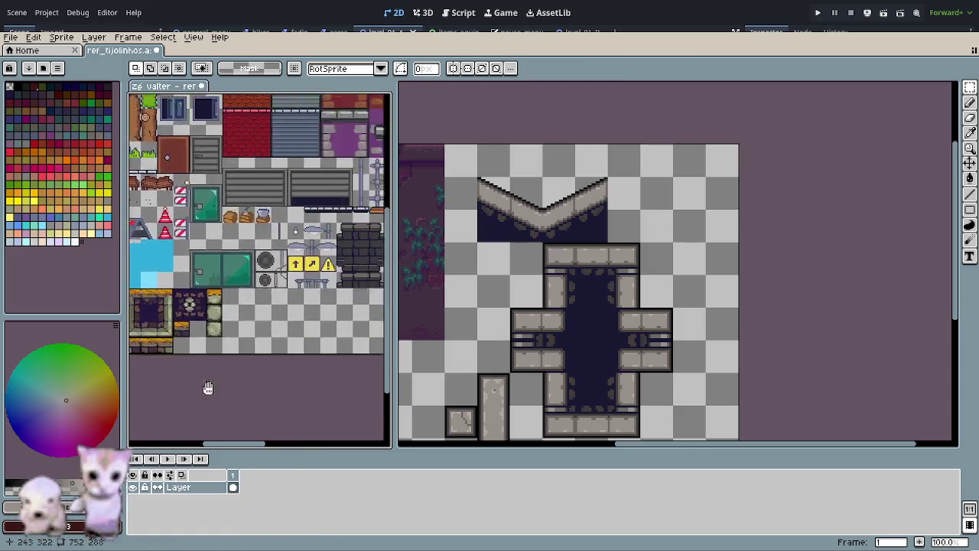
pyautogui.scroll(3, 266, 263)
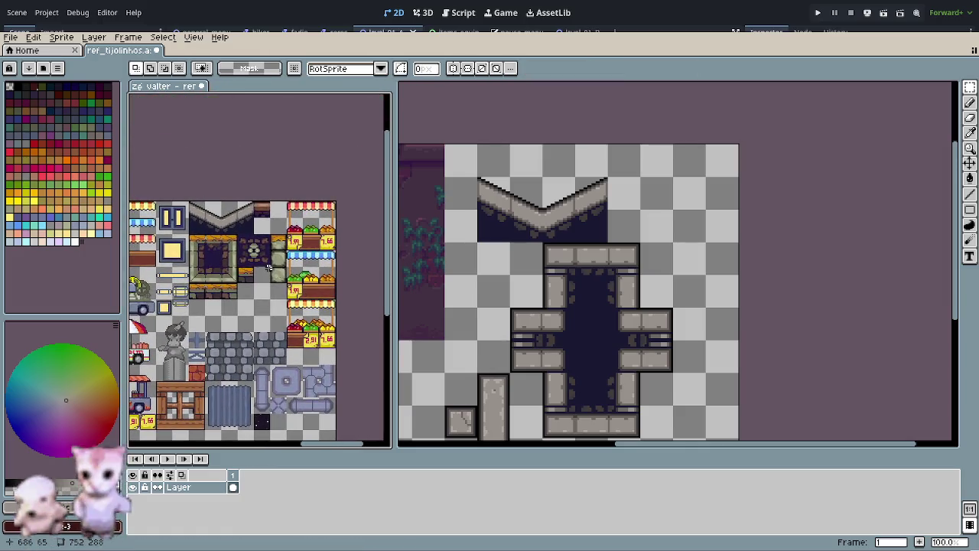
pyautogui.scroll(1, 266, 263)
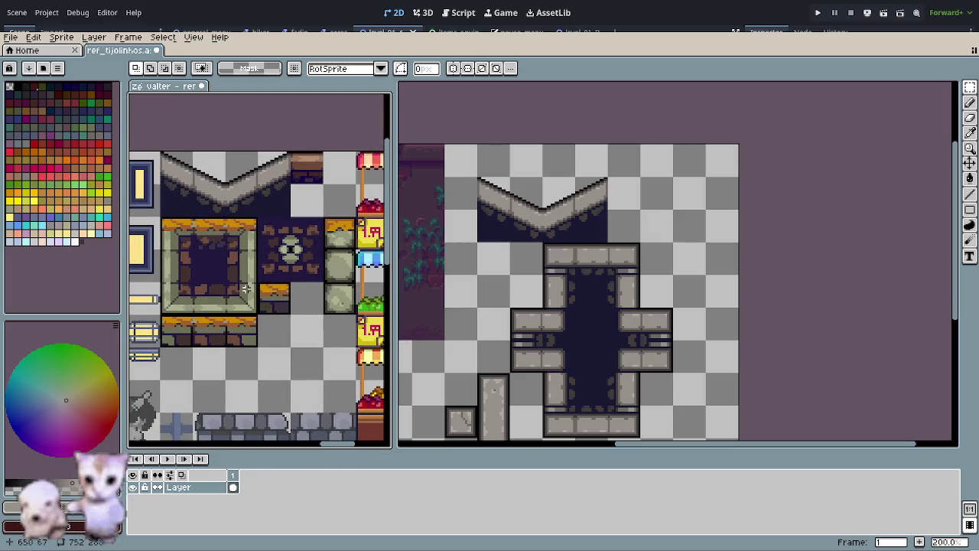
# Step: Magic-wand select the fountain tiles' green rim, then add the brown stones and purple floor
pyautogui.press('w')
pyautogui.click(246, 288)
pyautogui.scroll(2, 252, 286)
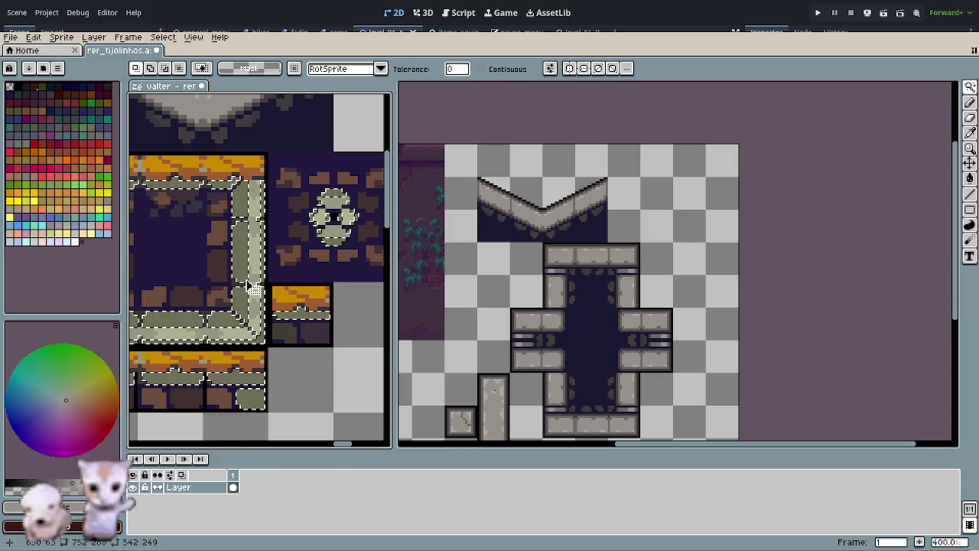
pyautogui.scroll(2, 252, 270)
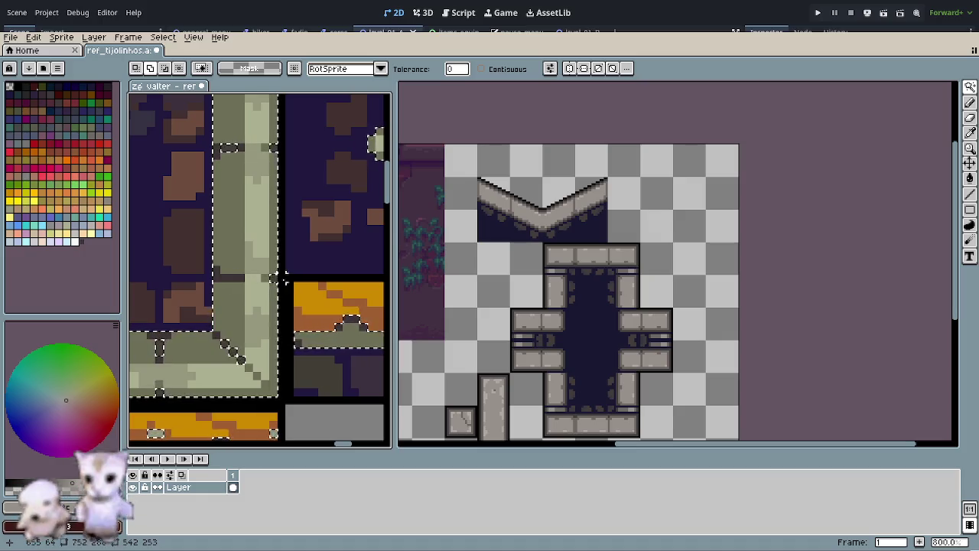
pyautogui.click(253, 284)
pyautogui.keyDown('shift'); pyautogui.click(190, 304); pyautogui.keyUp('shift')
pyautogui.keyDown('shift'); pyautogui.click(146, 230); pyautogui.keyUp('shift')
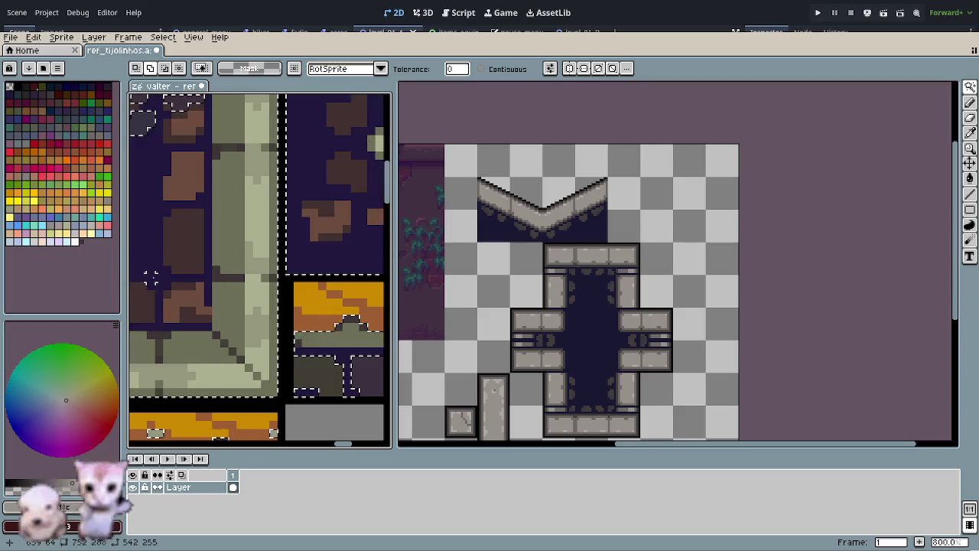
pyautogui.scroll(-3, 222, 385)
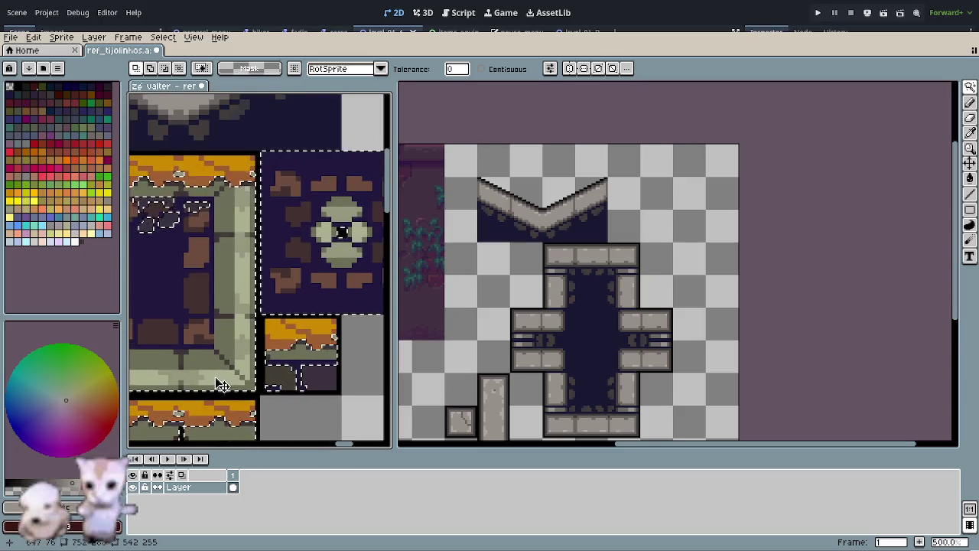
pyautogui.scroll(2, 222, 385)
pyautogui.scroll(1, 260, 365)
pyautogui.scroll(-1, 261, 366)
pyautogui.scroll(2, 236, 390)
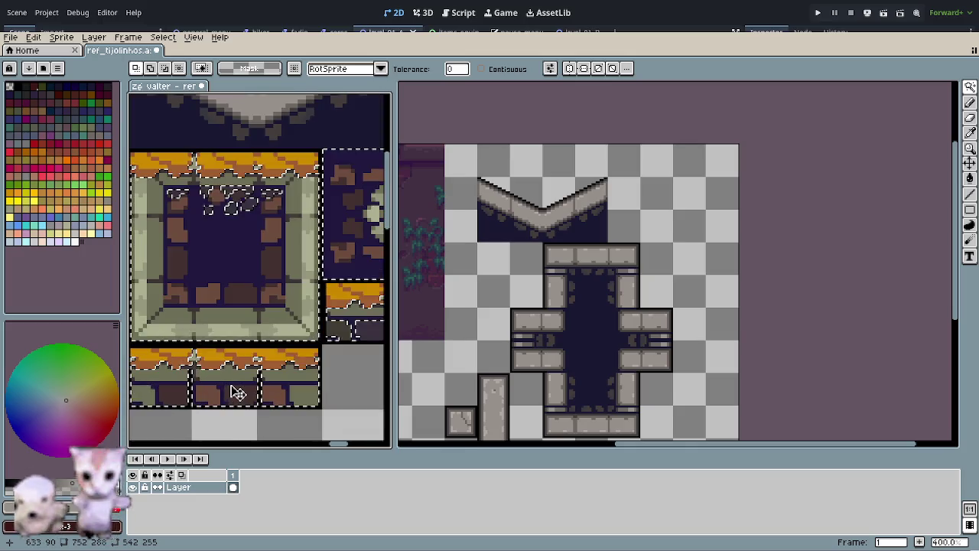
pyautogui.press('e')
pyautogui.scroll(4, 225, 387)
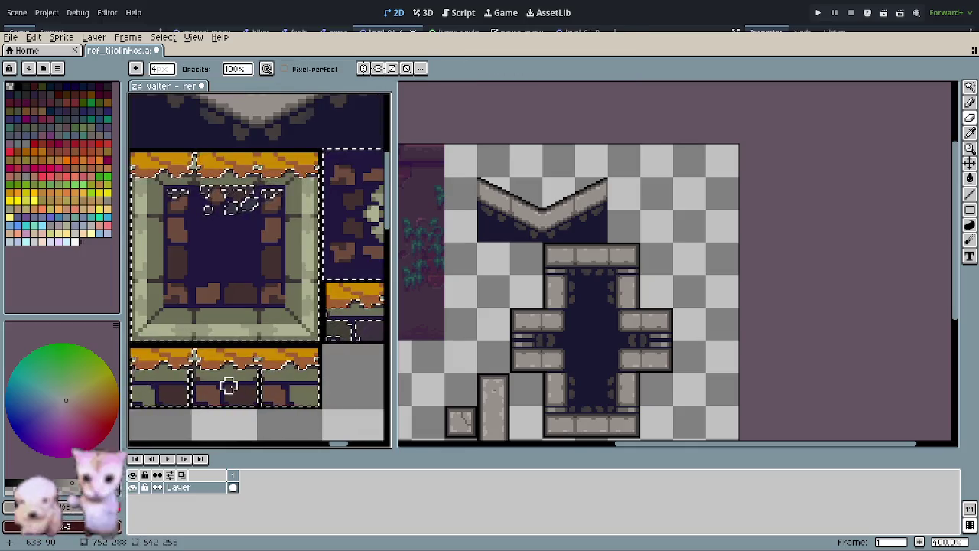
# Step: Erase the fountain box's bottom, sides and green edge pixels, plus the lower tile strip
pyautogui.moveTo(250, 416)
pyautogui.mouseDown()
pyautogui.moveTo(285, 367)
pyautogui.moveTo(267, 339)
pyautogui.moveTo(271, 274)
pyautogui.moveTo(249, 287)
pyautogui.mouseUp()
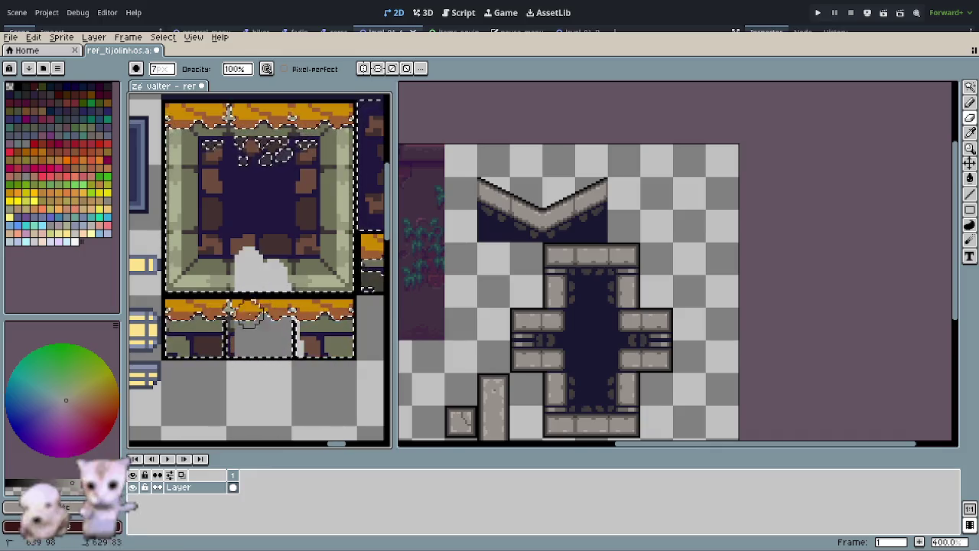
pyautogui.moveTo(224, 369); pyautogui.dragTo(233, 294)
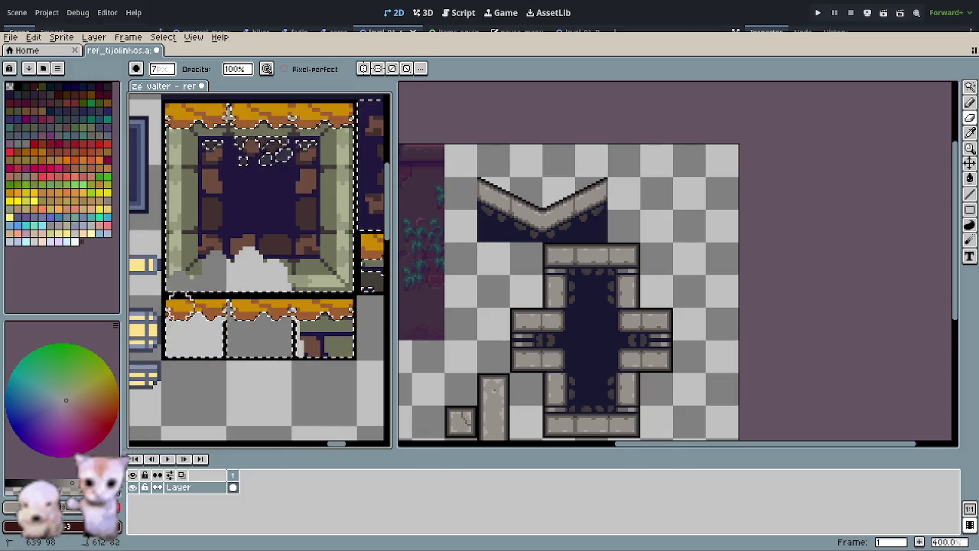
pyautogui.moveTo(318, 368); pyautogui.dragTo(345, 352)
pyautogui.moveTo(341, 285)
pyautogui.mouseDown()
pyautogui.moveTo(339, 197)
pyautogui.moveTo(313, 230)
pyautogui.moveTo(212, 245)
pyautogui.moveTo(229, 260)
pyautogui.moveTo(208, 283)
pyautogui.mouseUp()
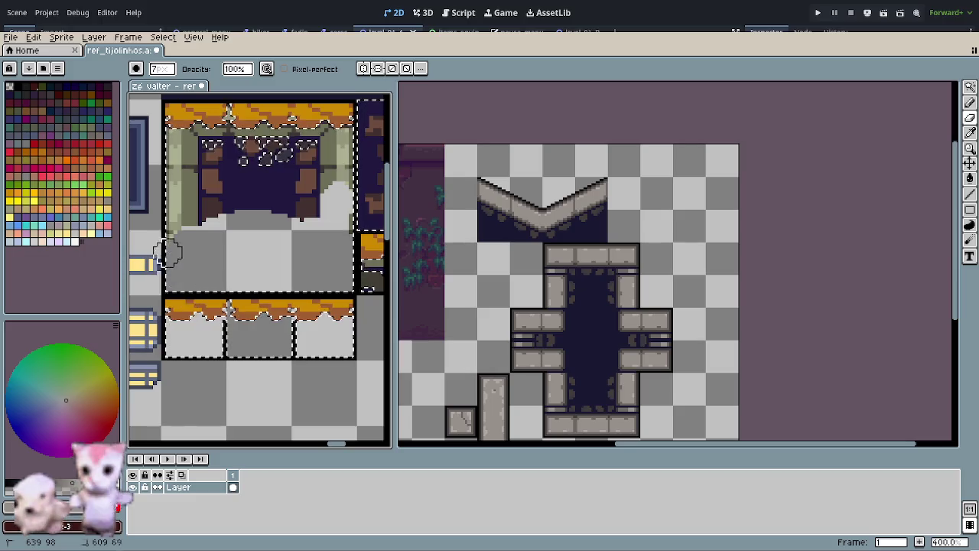
pyautogui.scroll(3, 183, 329)
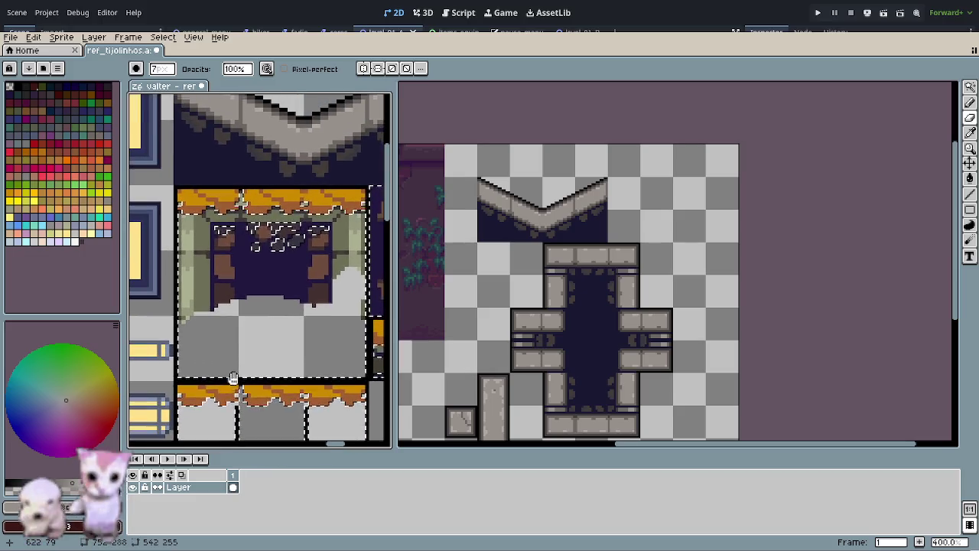
pyautogui.moveTo(182, 296)
pyautogui.mouseDown()
pyautogui.moveTo(179, 232)
pyautogui.moveTo(208, 245)
pyautogui.moveTo(207, 320)
pyautogui.moveTo(267, 295)
pyautogui.moveTo(240, 294)
pyautogui.moveTo(323, 284)
pyautogui.moveTo(310, 293)
pyautogui.moveTo(341, 225)
pyautogui.moveTo(362, 234)
pyautogui.moveTo(313, 295)
pyautogui.mouseUp()
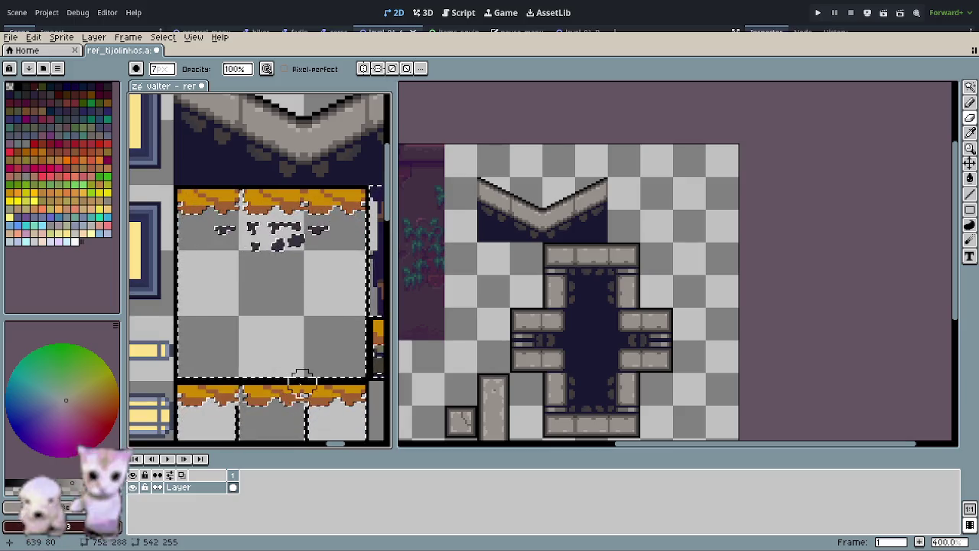
pyautogui.scroll(-5, 297, 335)
# Step: Erase the small orange-topped tile's contents and the green stone tiles beside the market stalls
pyautogui.moveTo(233, 329)
pyautogui.mouseDown()
pyautogui.moveTo(264, 275)
pyautogui.moveTo(236, 162)
pyautogui.moveTo(306, 168)
pyautogui.moveTo(269, 255)
pyautogui.moveTo(312, 277)
pyautogui.mouseUp()
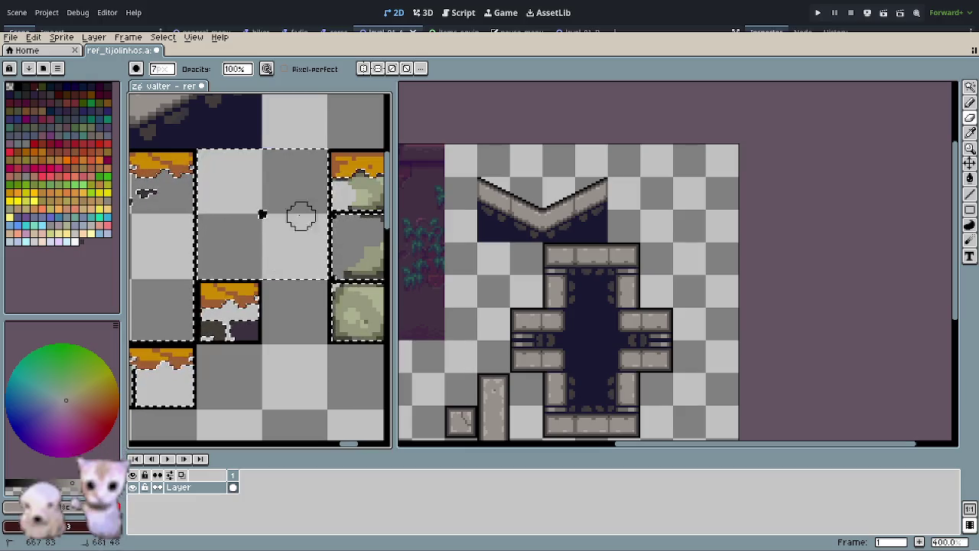
pyautogui.moveTo(262, 325); pyautogui.dragTo(159, 342)
pyautogui.moveTo(260, 329)
pyautogui.mouseDown()
pyautogui.moveTo(247, 385)
pyautogui.moveTo(262, 299)
pyautogui.moveTo(273, 363)
pyautogui.moveTo(266, 244)
pyautogui.moveTo(261, 208)
pyautogui.moveTo(235, 200)
pyautogui.mouseUp()
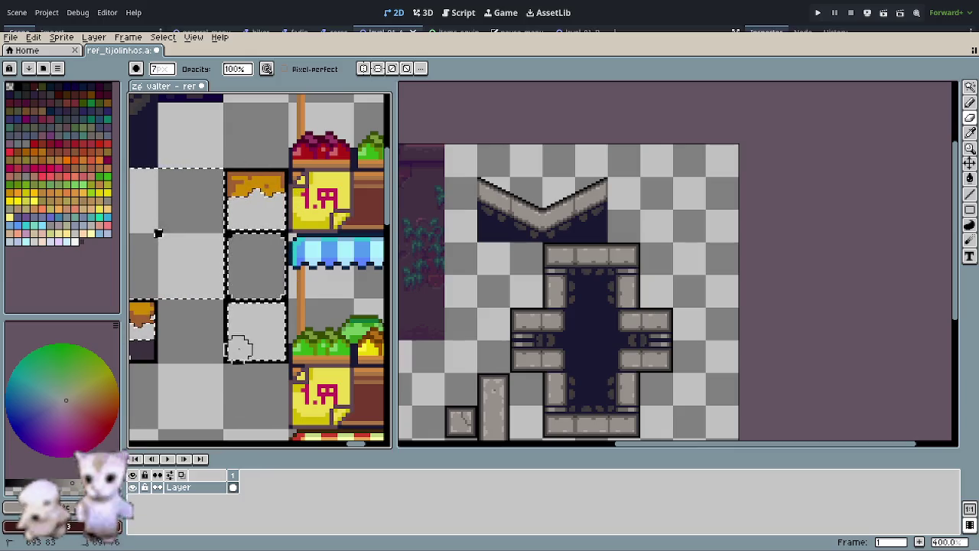
pyautogui.scroll(-2, 164, 275)
pyautogui.scroll(-2, 324, 302)
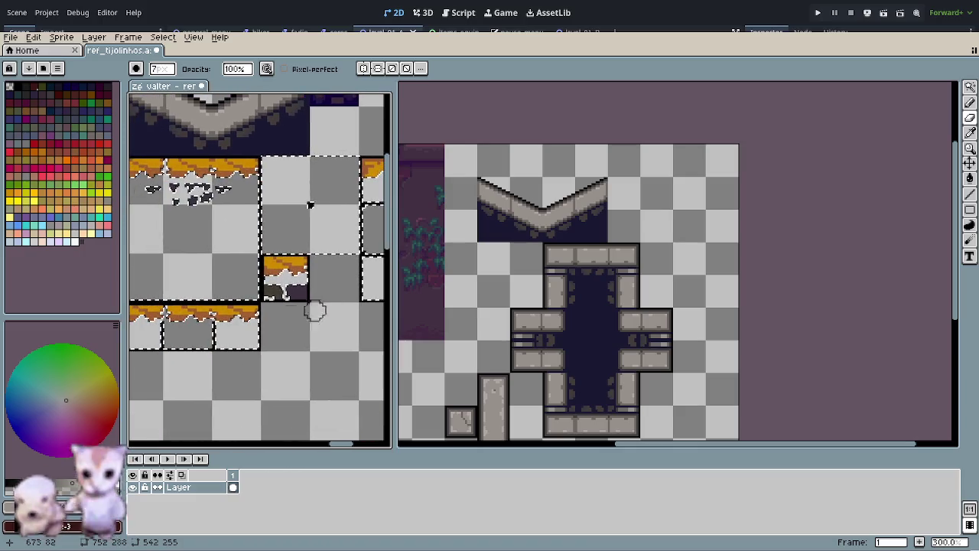
pyautogui.scroll(2, 293, 309)
# Step: Erase the leftover dark pixels inside the orange-topped tile
pyautogui.press('w')
pyautogui.press('e')
pyautogui.moveTo(262, 280)
pyautogui.mouseDown()
pyautogui.moveTo(289, 299)
pyautogui.moveTo(312, 270)
pyautogui.mouseUp()
pyautogui.scroll(3, 311, 270)
pyautogui.hscroll(-2, 310, 283)
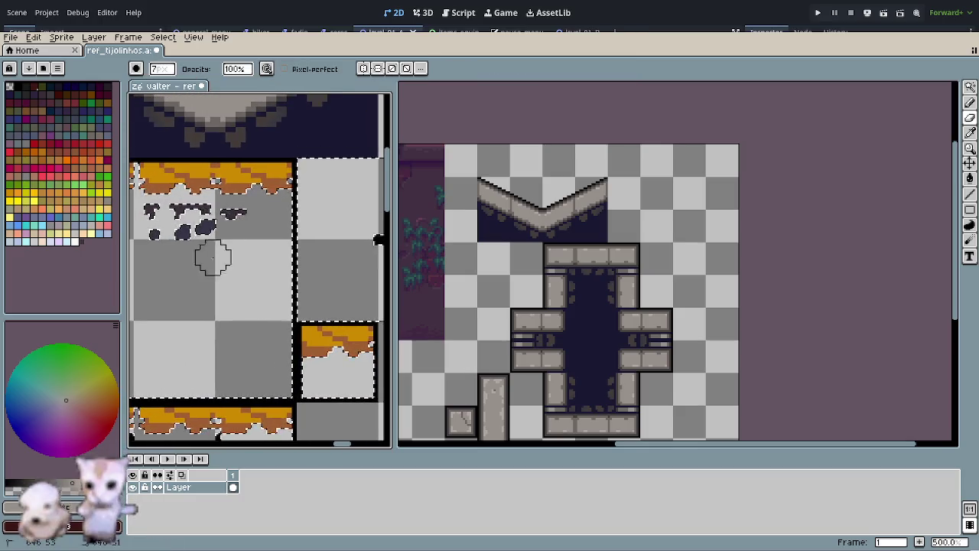
pyautogui.scroll(2, 307, 298)
pyautogui.scroll(2, 280, 265)
pyautogui.press('w')
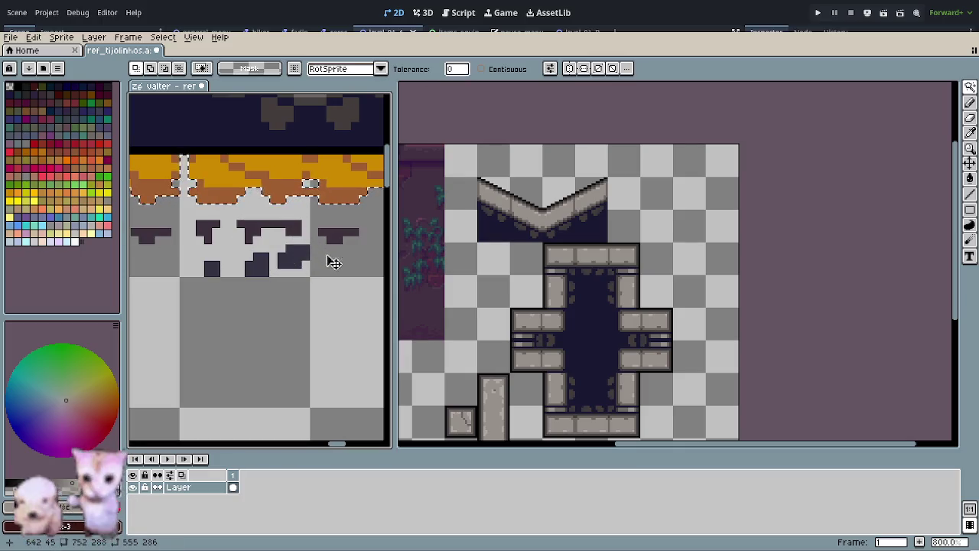
pyautogui.press('e')
pyautogui.moveTo(317, 263)
pyautogui.mouseDown()
pyautogui.moveTo(258, 256)
pyautogui.moveTo(219, 229)
pyautogui.moveTo(159, 251)
pyautogui.mouseUp()
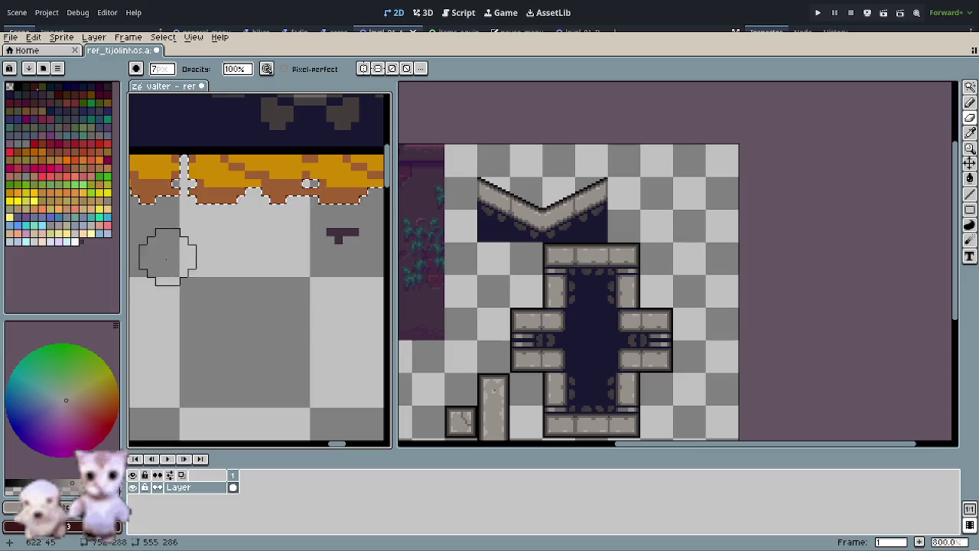
pyautogui.scroll(-1, 324, 350)
pyautogui.scroll(2, 297, 350)
pyautogui.scroll(-1, 297, 351)
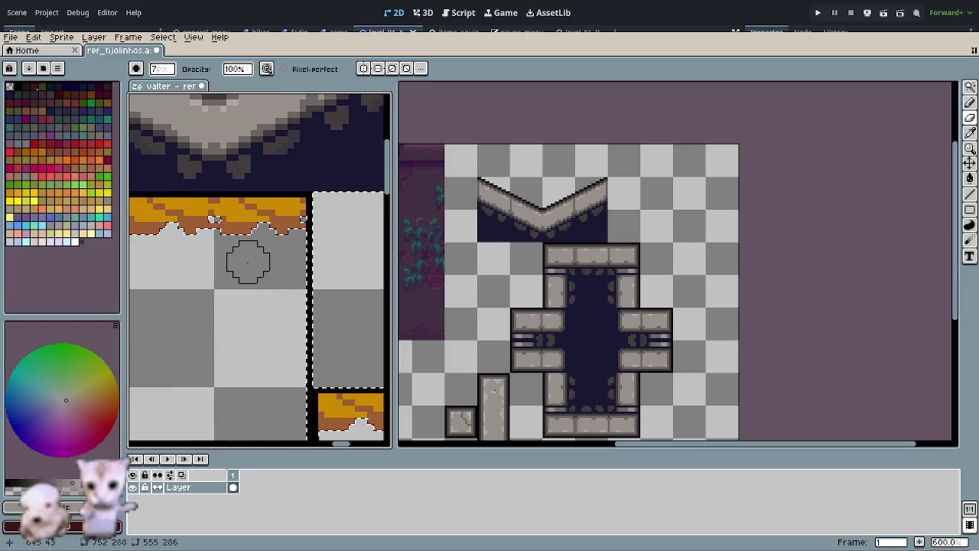
pyautogui.scroll(-2, 247, 258)
pyautogui.scroll(-1, 258, 313)
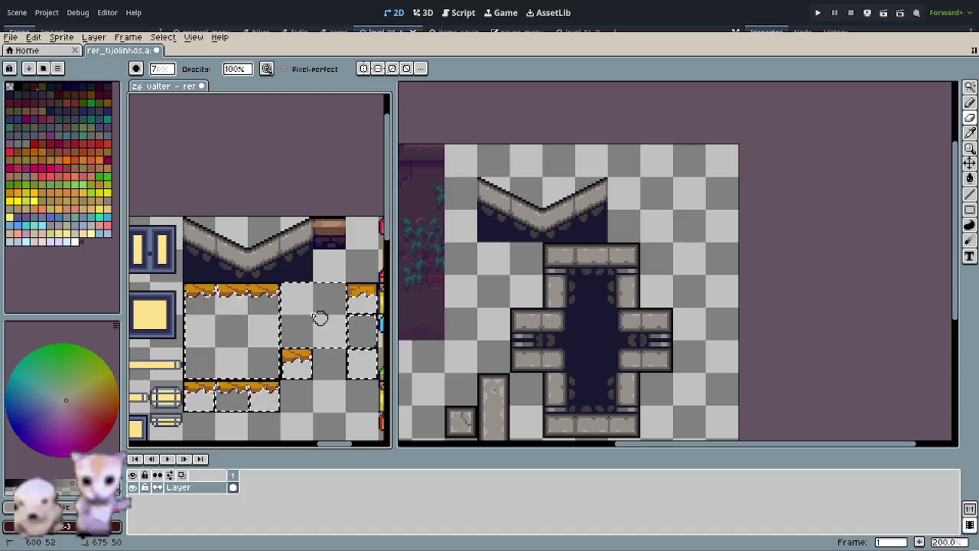
pyautogui.moveTo(302, 365); pyautogui.dragTo(291, 312)
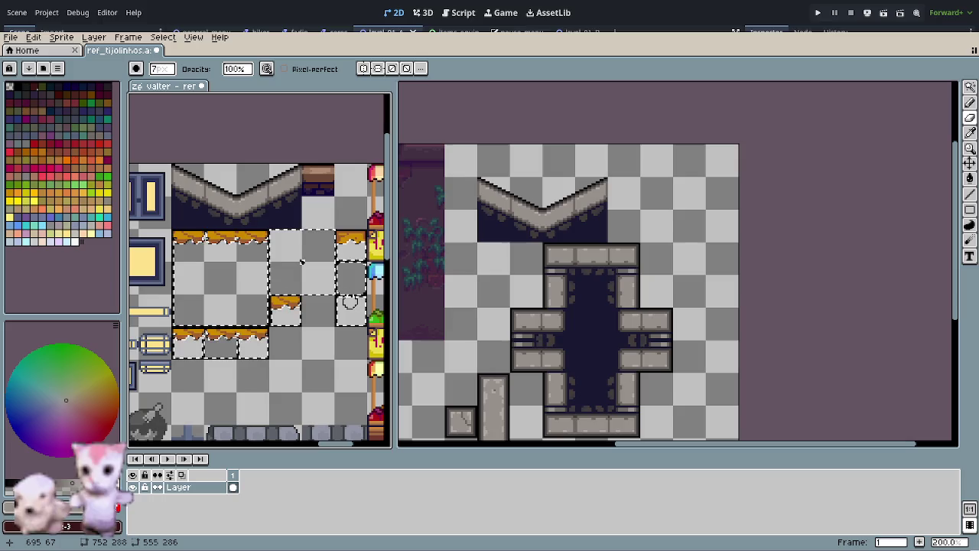
pyautogui.press('r')
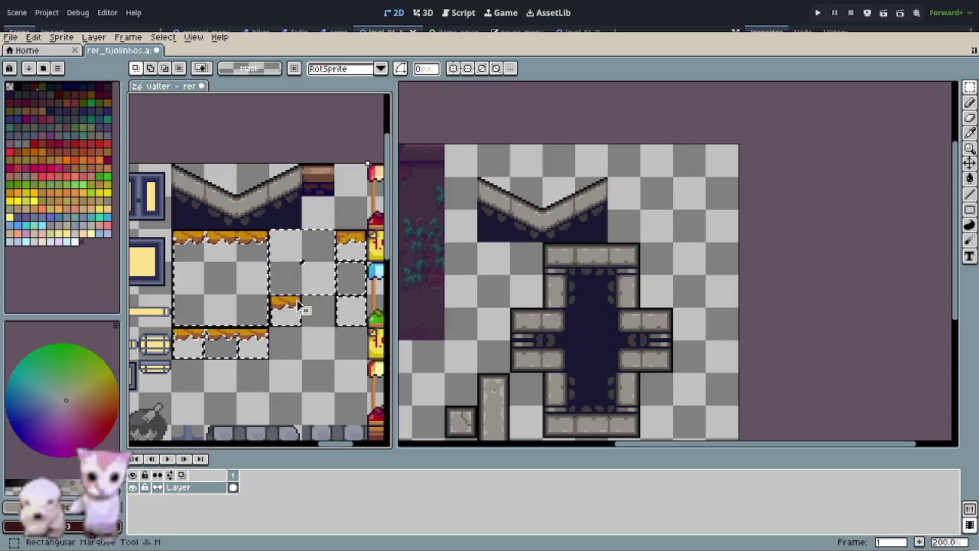
pyautogui.moveTo(253, 245); pyautogui.dragTo(258, 324)
pyautogui.hotkey('ctrl', 'z')
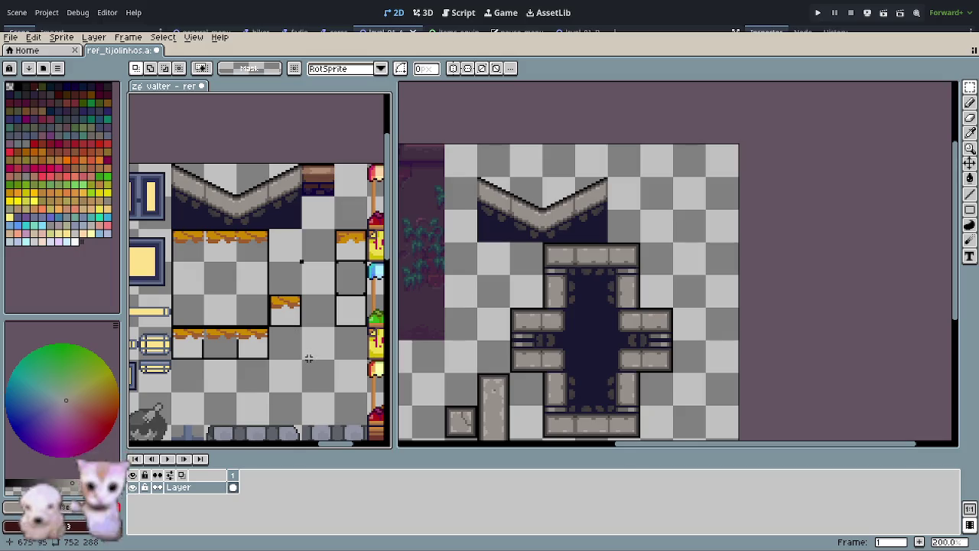
pyautogui.scroll(-2, 308, 358)
pyautogui.moveTo(312, 392); pyautogui.dragTo(272, 244)
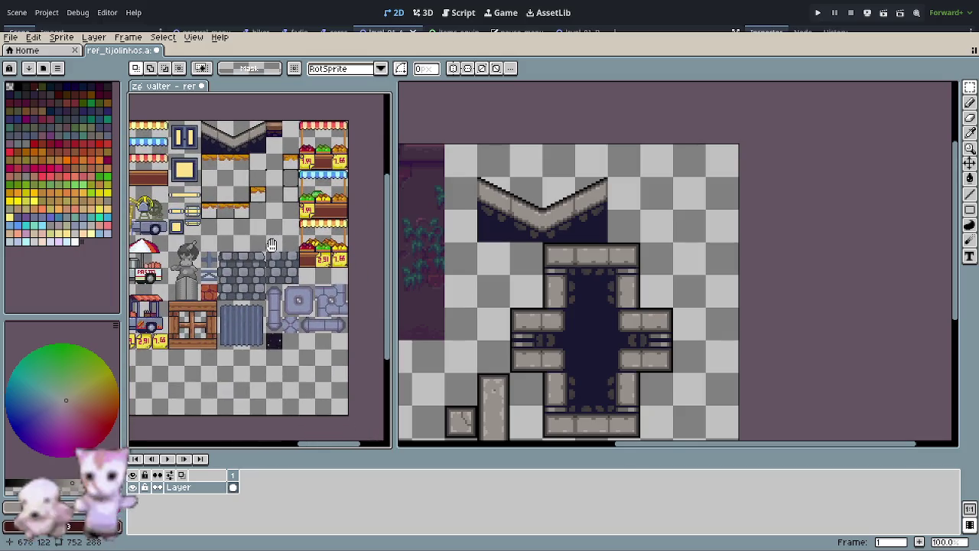
pyautogui.scroll(3, 271, 244)
pyautogui.scroll(-1, 271, 245)
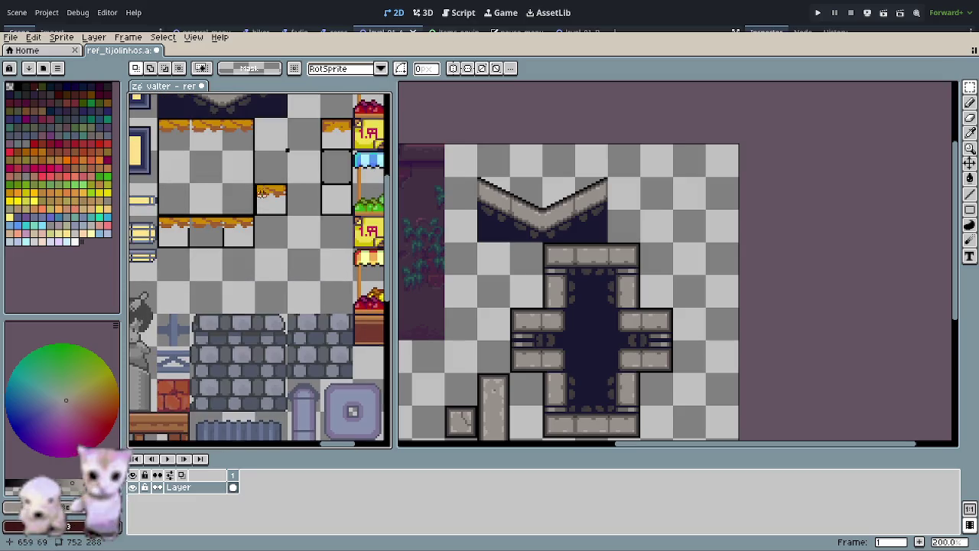
# Step: Select the 96x64 orange-trimmed tile block and drag it down into the empty area
pyautogui.scroll(-1, 271, 248)
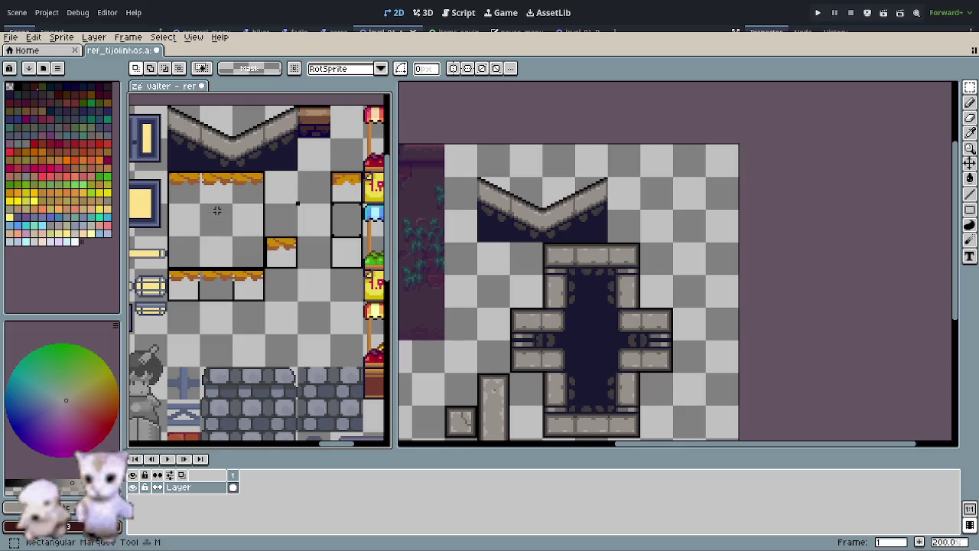
pyautogui.moveTo(172, 176); pyautogui.dragTo(329, 302)
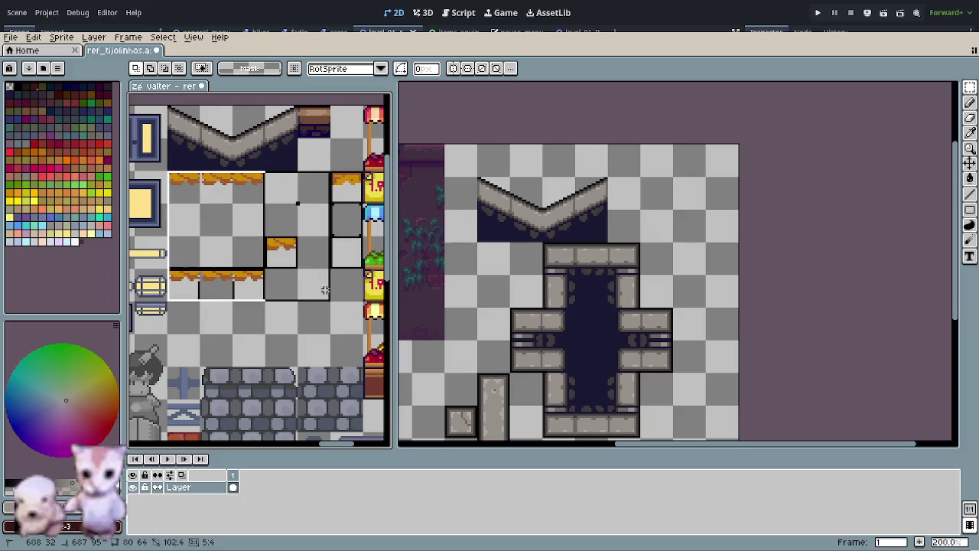
pyautogui.moveTo(233, 316); pyautogui.dragTo(250, 273)
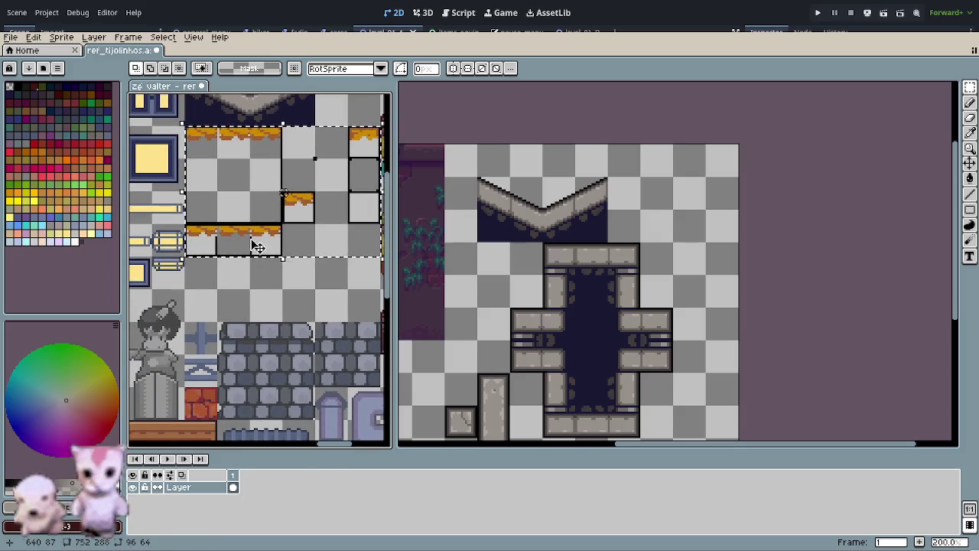
pyautogui.moveTo(263, 240)
pyautogui.mouseDown()
pyautogui.moveTo(263, 365)
pyautogui.moveTo(273, 239)
pyautogui.moveTo(275, 275)
pyautogui.moveTo(262, 401)
pyautogui.moveTo(252, 259)
pyautogui.moveTo(248, 382)
pyautogui.mouseUp()
# Step: Nudge the block down two more pixels, then drop it and deselect
pyautogui.press('Down')
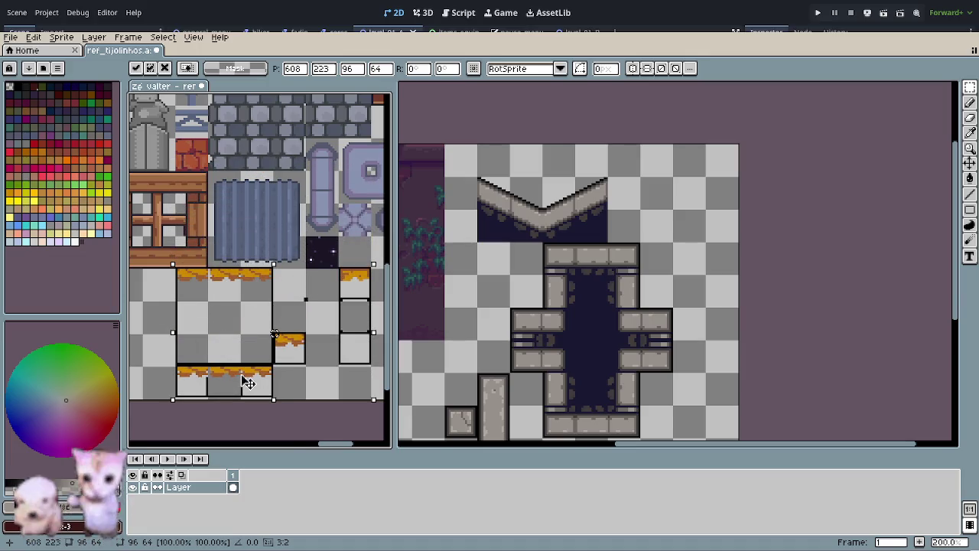
pyautogui.press('Down')
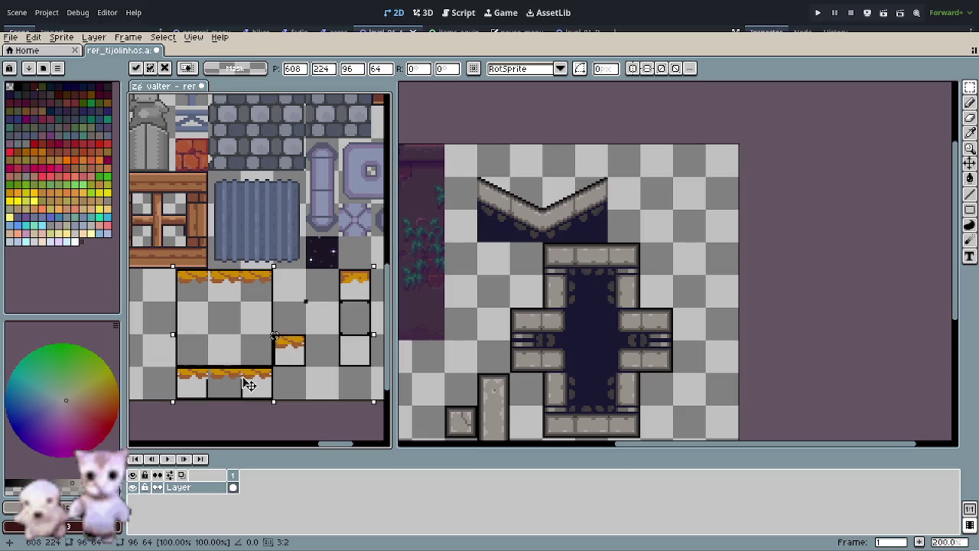
pyautogui.moveTo(280, 400)
pyautogui.mouseDown()
pyautogui.moveTo(247, 370)
pyautogui.moveTo(241, 438)
pyautogui.moveTo(254, 421)
pyautogui.mouseUp()
pyautogui.scroll(-1, 258, 361)
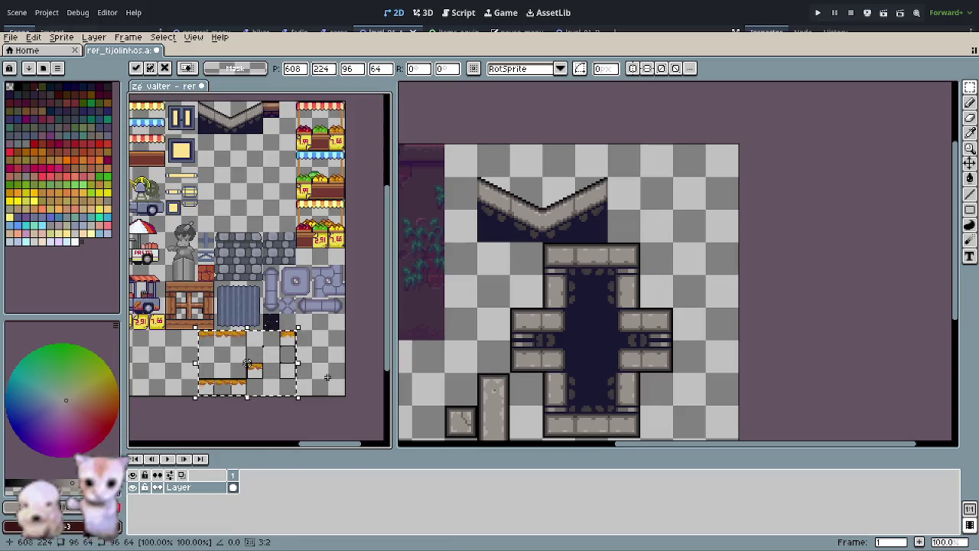
pyautogui.click(326, 376)
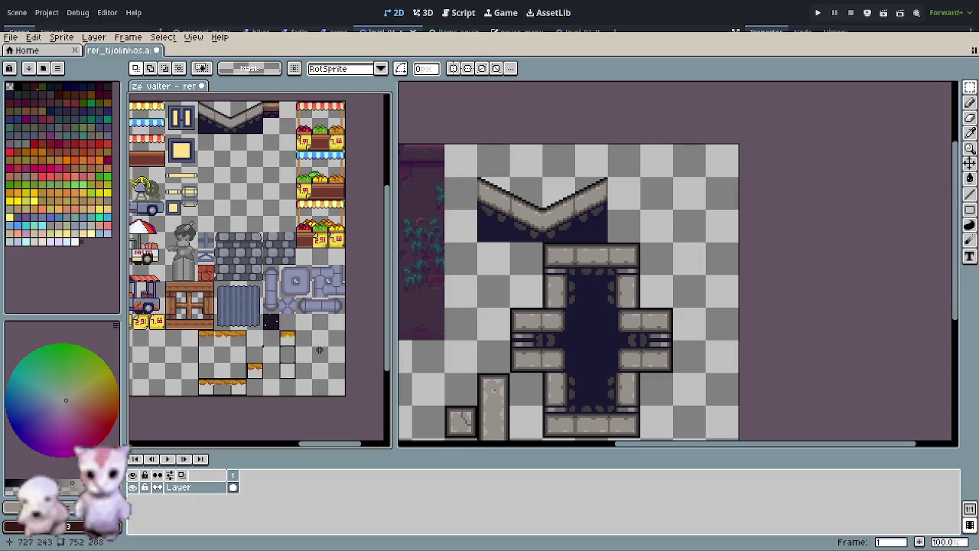
pyautogui.scroll(3, 247, 343)
pyautogui.moveTo(219, 350)
pyautogui.mouseDown()
pyautogui.moveTo(225, 299)
pyautogui.moveTo(233, 324)
pyautogui.mouseUp()
pyautogui.scroll(-1, 218, 292)
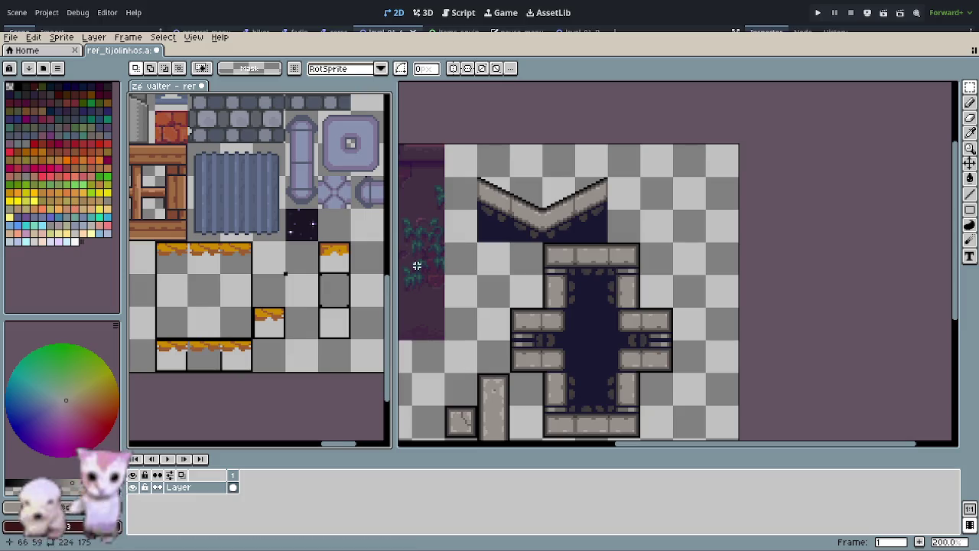
# Step: Select the stone fountain tiles together with the long stone slab
pyautogui.scroll(-1, 309, 266)
pyautogui.scroll(-1, 302, 243)
pyautogui.scroll(2, 310, 230)
pyautogui.hscroll(-2, 199, 205)
pyautogui.hscroll(-2, 197, 229)
pyautogui.scroll(-1, 238, 214)
pyautogui.scroll(2, 251, 229)
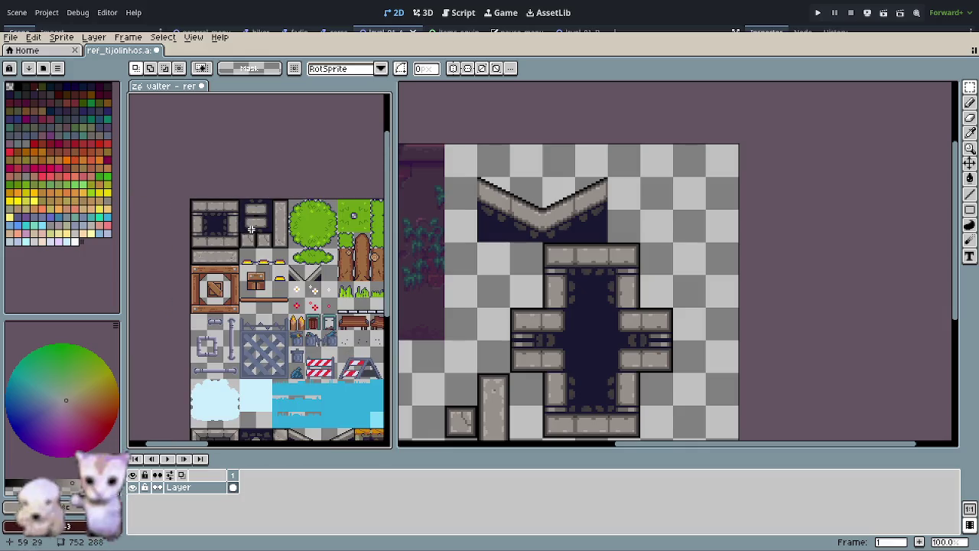
pyautogui.scroll(1, 253, 228)
pyautogui.scroll(2, 255, 232)
pyautogui.scroll(-1, 243, 230)
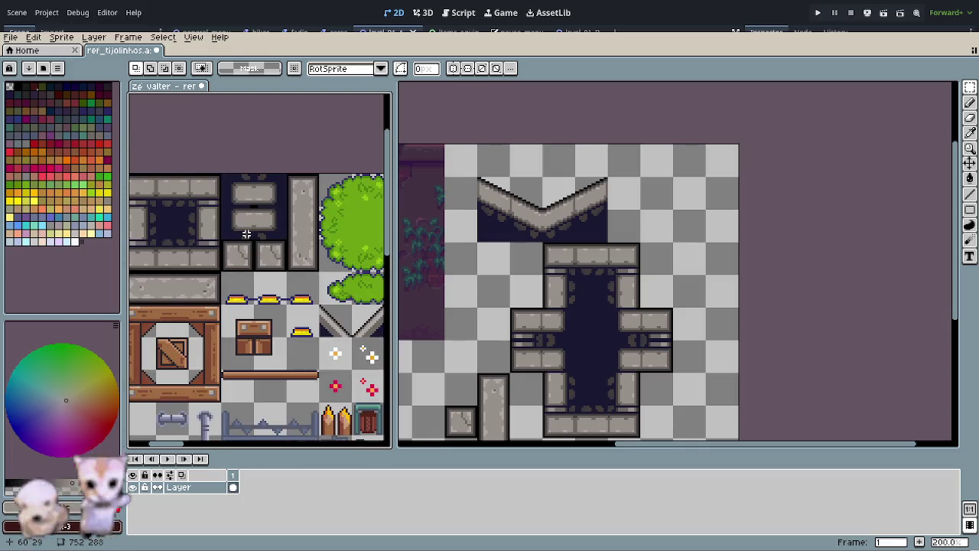
pyautogui.scroll(-1, 229, 234)
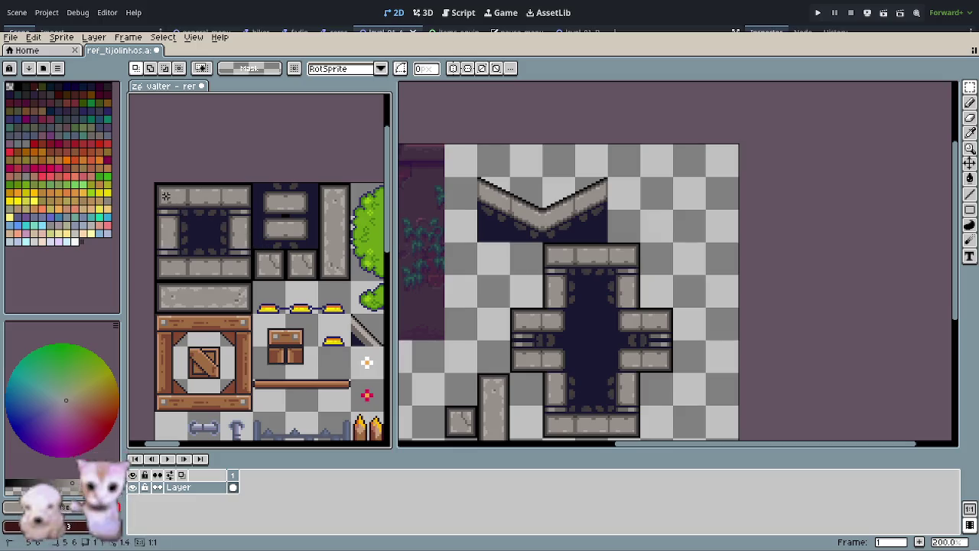
pyautogui.moveTo(156, 185); pyautogui.dragTo(320, 257)
pyautogui.moveTo(172, 299); pyautogui.dragTo(232, 299)
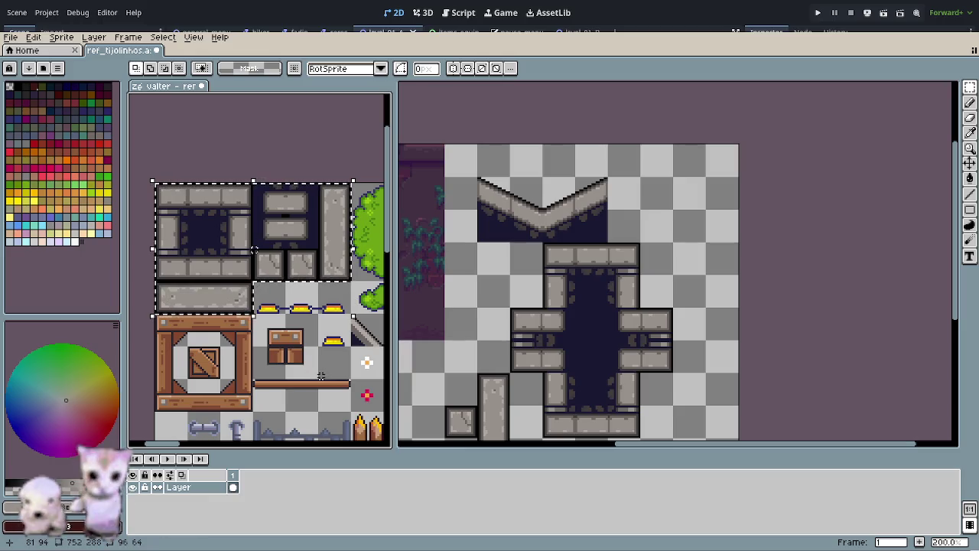
# Step: Paste the stone fountain tiles into the plaza area beneath the chevron wall
pyautogui.scroll(-5, 232, 299)
pyautogui.scroll(-5, 127, 300)
pyautogui.scroll(-5, 126, 299)
pyautogui.scroll(-5, 127, 296)
pyautogui.scroll(2, 128, 291)
pyautogui.hotkey('ctrl', 'v')
pyautogui.moveTo(192, 140)
pyautogui.mouseDown()
pyautogui.moveTo(189, 203)
pyautogui.moveTo(178, 187)
pyautogui.mouseUp()
pyautogui.scroll(2, 185, 192)
pyautogui.moveTo(268, 263); pyautogui.dragTo(255, 272)
pyautogui.scroll(-1, 255, 272)
pyautogui.hotkey('ctrl', 'u')
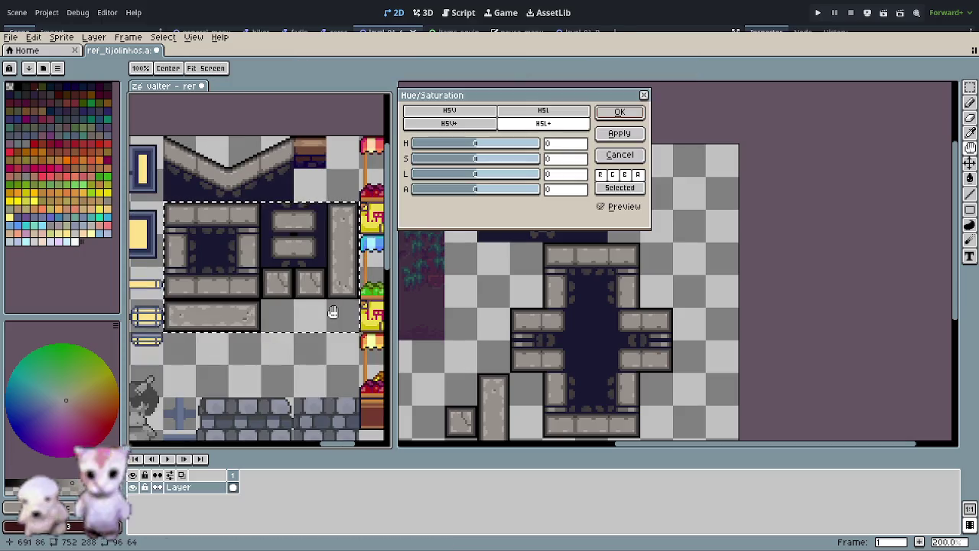
# Step: Shift the pasted tiles' hue to 86 for pale green, lower saturation slightly, and apply
pyautogui.moveTo(481, 145)
pyautogui.mouseDown()
pyautogui.moveTo(453, 153)
pyautogui.moveTo(499, 166)
pyautogui.mouseUp()
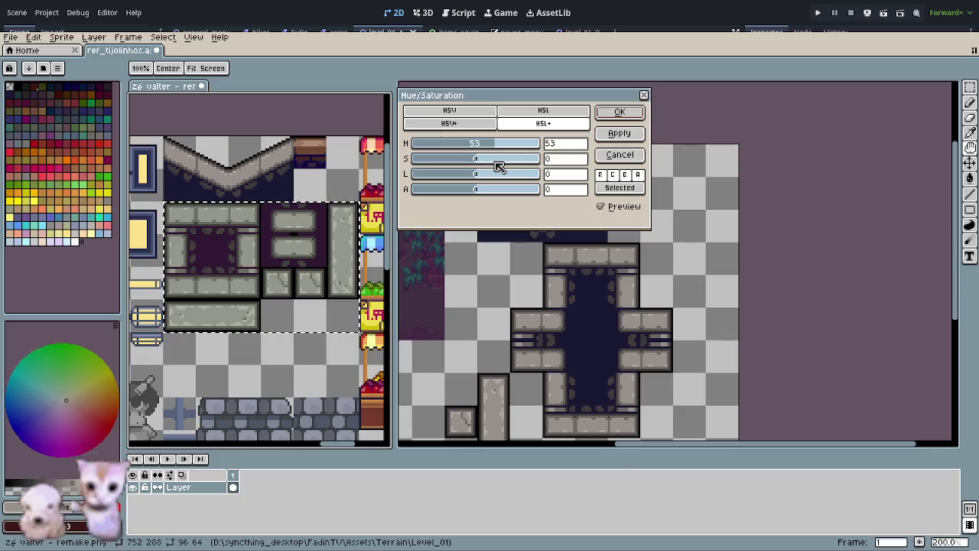
pyautogui.moveTo(499, 166); pyautogui.dragTo(500, 164)
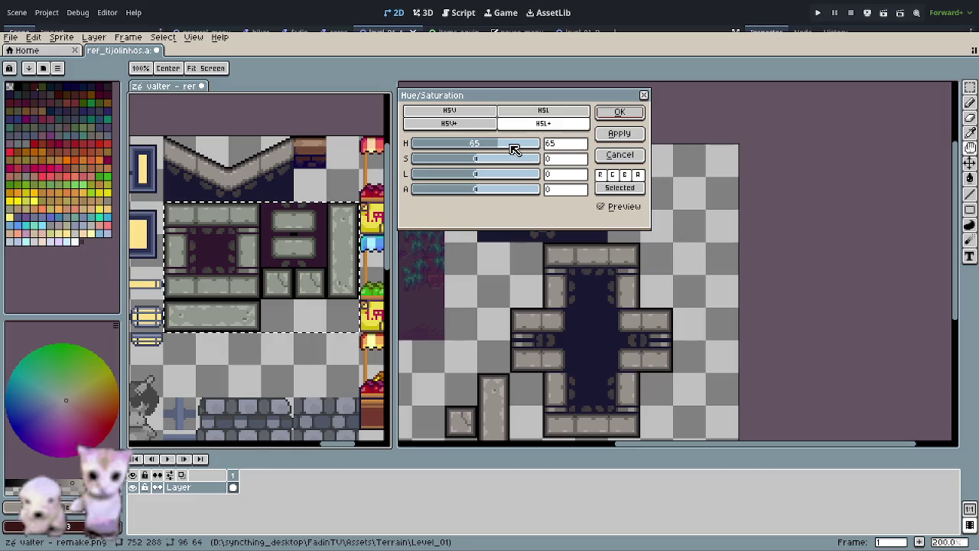
pyautogui.moveTo(518, 149)
pyautogui.mouseDown()
pyautogui.moveTo(537, 156)
pyautogui.moveTo(482, 160)
pyautogui.moveTo(490, 166)
pyautogui.moveTo(510, 148)
pyautogui.mouseUp()
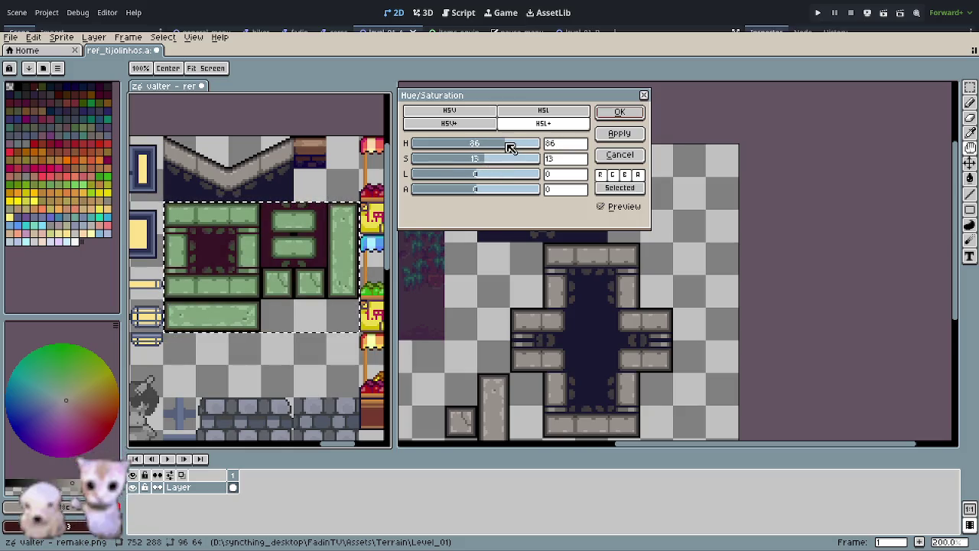
pyautogui.moveTo(485, 160); pyautogui.dragTo(483, 162)
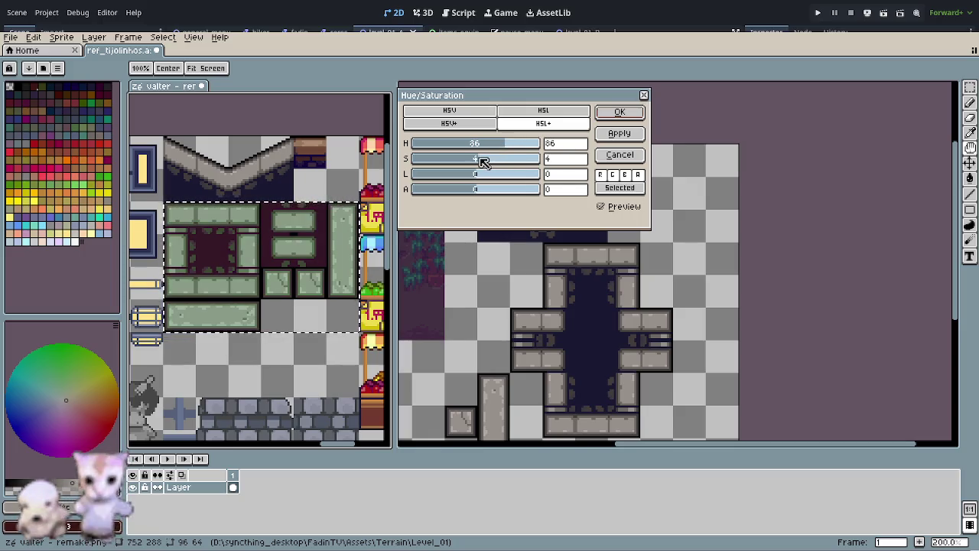
pyautogui.click(619, 111)
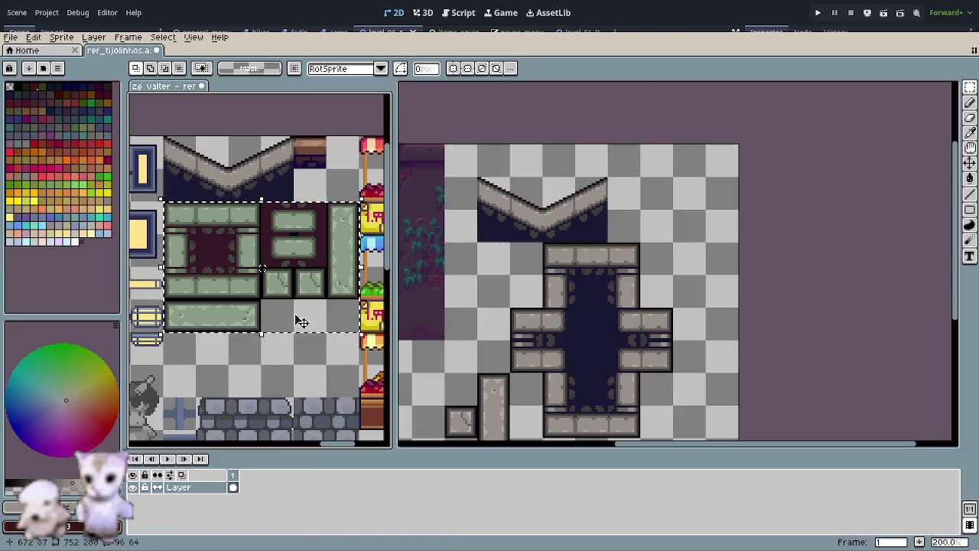
pyautogui.scroll(-2, 302, 321)
pyautogui.scroll(-2, 298, 319)
pyautogui.scroll(-2, 306, 329)
pyautogui.scroll(-1, 320, 356)
pyautogui.click(320, 356)
pyautogui.moveTo(235, 316); pyautogui.dragTo(323, 369)
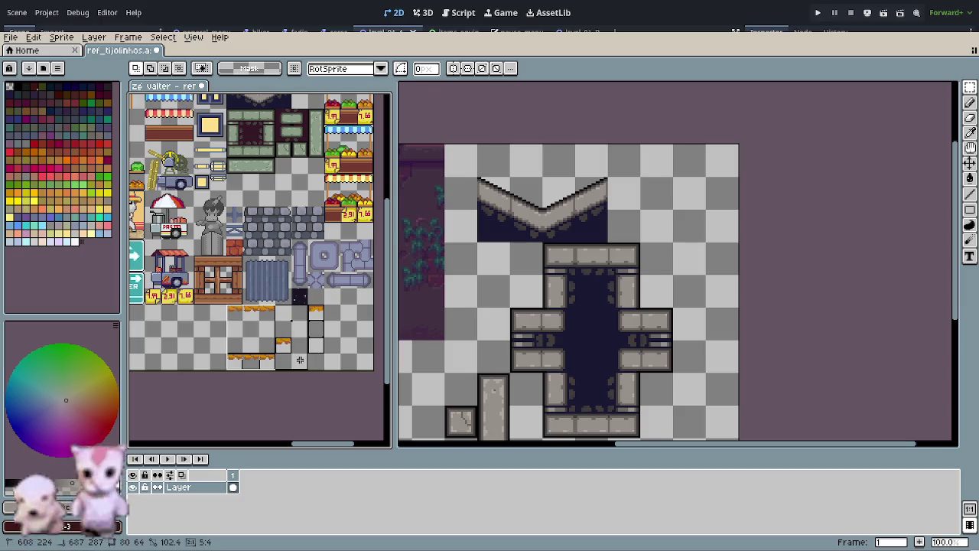
pyautogui.moveTo(268, 317)
pyautogui.mouseDown()
pyautogui.moveTo(262, 143)
pyautogui.moveTo(240, 291)
pyautogui.moveTo(245, 231)
pyautogui.mouseUp()
pyautogui.scroll(3, 262, 143)
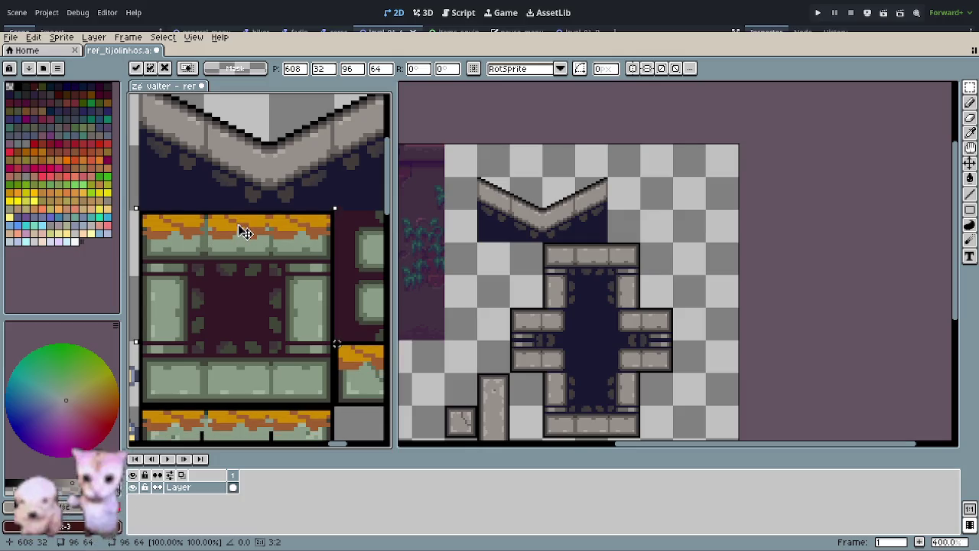
pyautogui.scroll(-1, 288, 290)
pyautogui.scroll(-1, 260, 274)
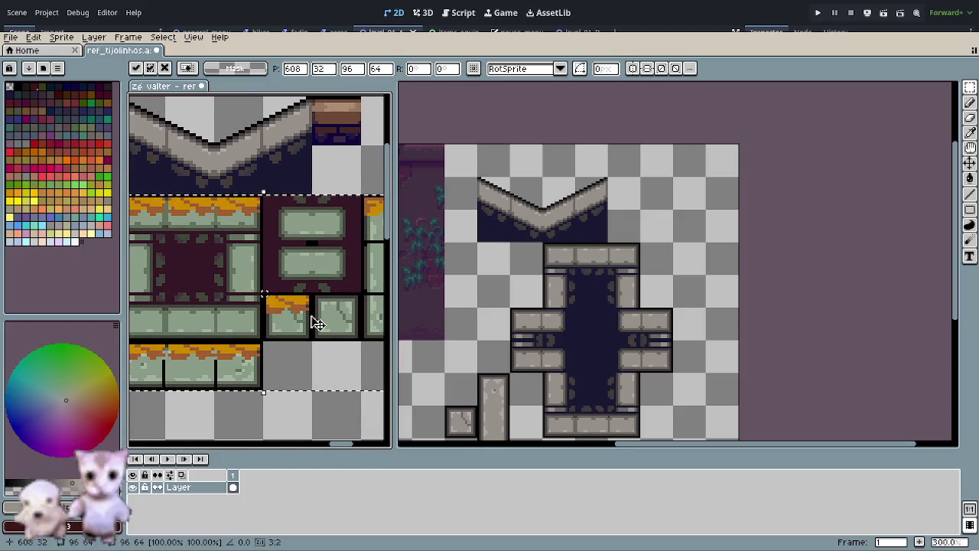
pyautogui.moveTo(314, 334); pyautogui.dragTo(234, 332)
pyautogui.click(222, 378)
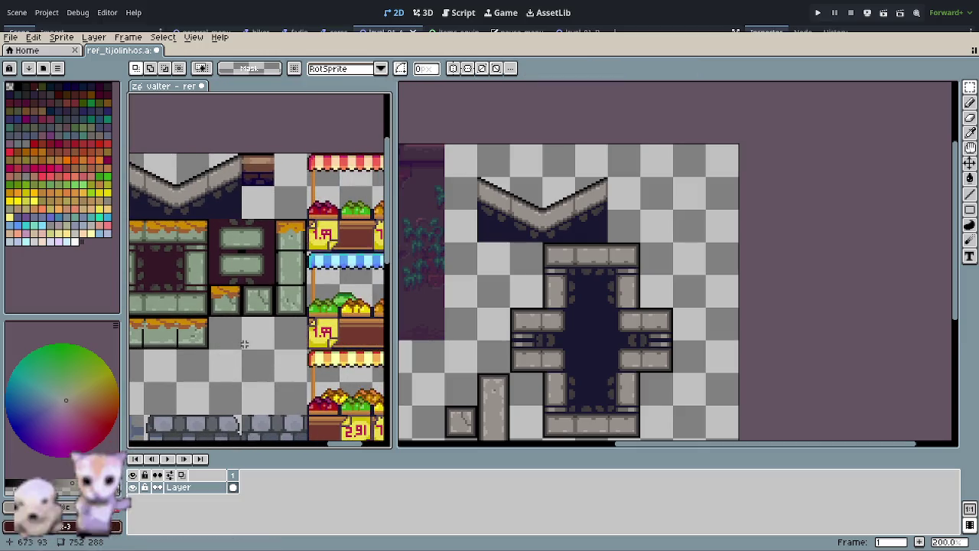
pyautogui.scroll(1, 258, 343)
pyautogui.scroll(1, 284, 329)
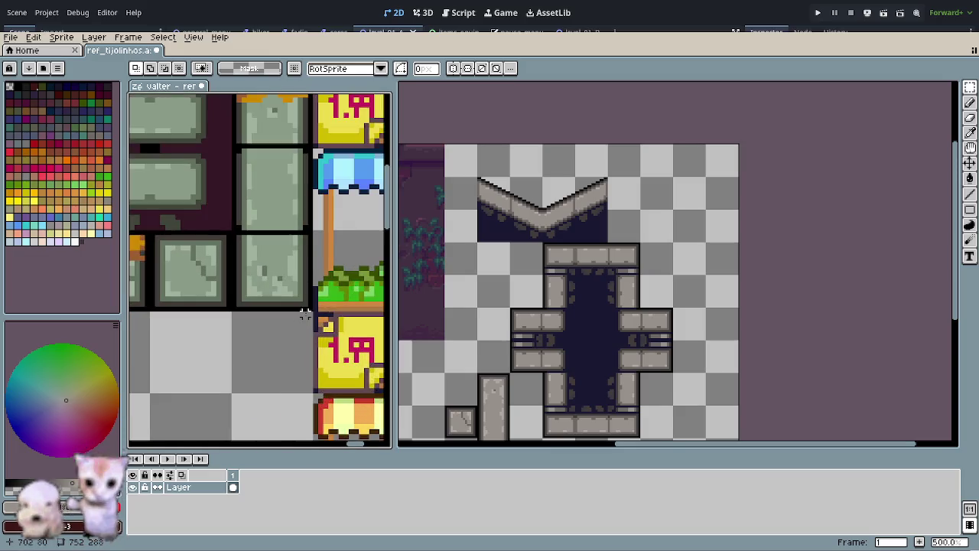
pyautogui.scroll(1, 304, 310)
pyautogui.scroll(-1, 237, 319)
pyautogui.scroll(-1, 252, 315)
pyautogui.scroll(-1, 290, 308)
pyautogui.scroll(-1, 301, 304)
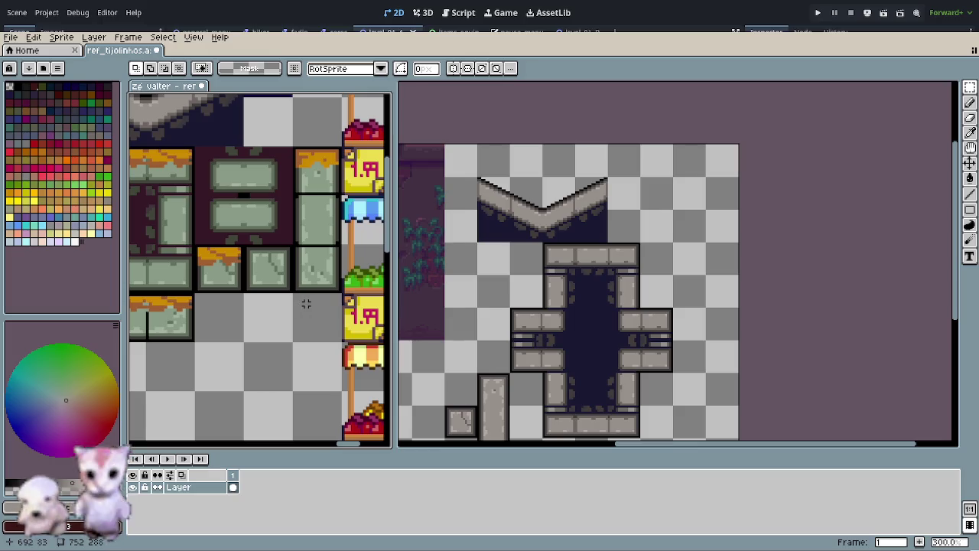
pyautogui.scroll(1, 318, 271)
pyautogui.scroll(1, 321, 243)
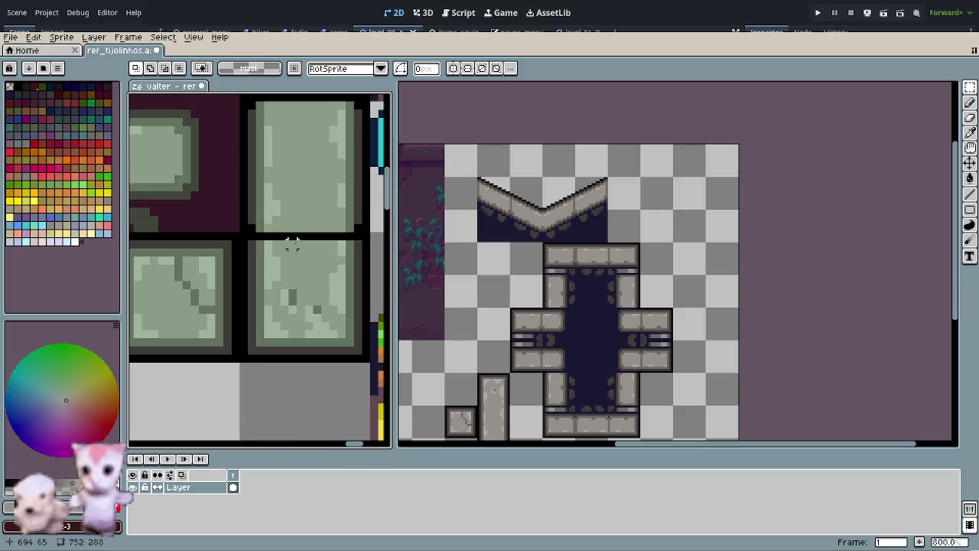
pyautogui.scroll(1, 306, 240)
pyautogui.press('o')
# Step: Paint the first black seam light green, with dark grey where it meets the edges
pyautogui.press('b')
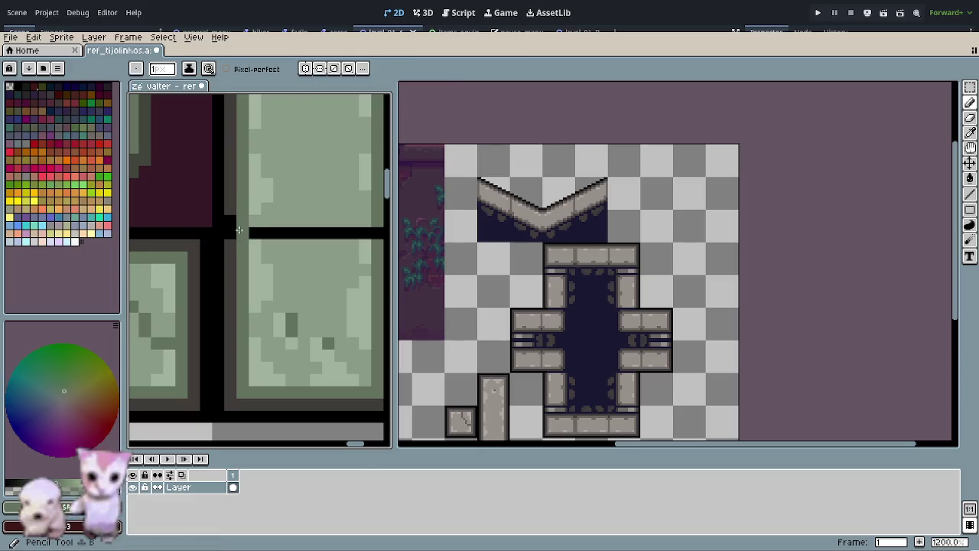
pyautogui.moveTo(316, 270)
pyautogui.mouseDown()
pyautogui.moveTo(307, 276)
pyautogui.moveTo(341, 253)
pyautogui.moveTo(203, 253)
pyautogui.mouseUp()
pyautogui.keyDown('alt'); pyautogui.click(335, 237); pyautogui.keyUp('alt')
pyautogui.click(332, 248)
pyautogui.press('o')
pyautogui.click(202, 222)
pyautogui.press('b')
pyautogui.click(198, 253)
pyautogui.click(357, 253)
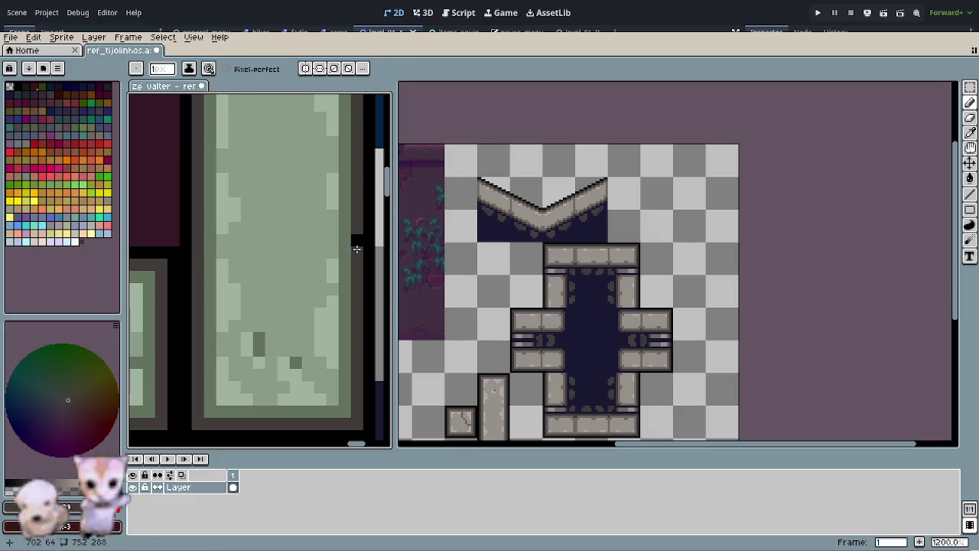
# Step: Paint the lower horizontal seam light green, with a dark grey pixel at its outer end
pyautogui.scroll(-3, 291, 321)
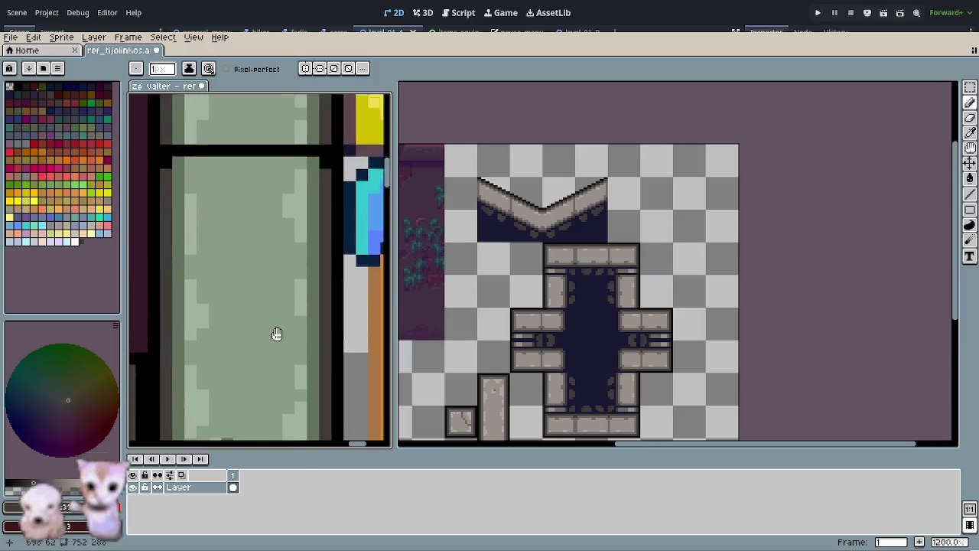
pyautogui.scroll(-2, 291, 322)
pyautogui.click(336, 191)
pyautogui.press('o')
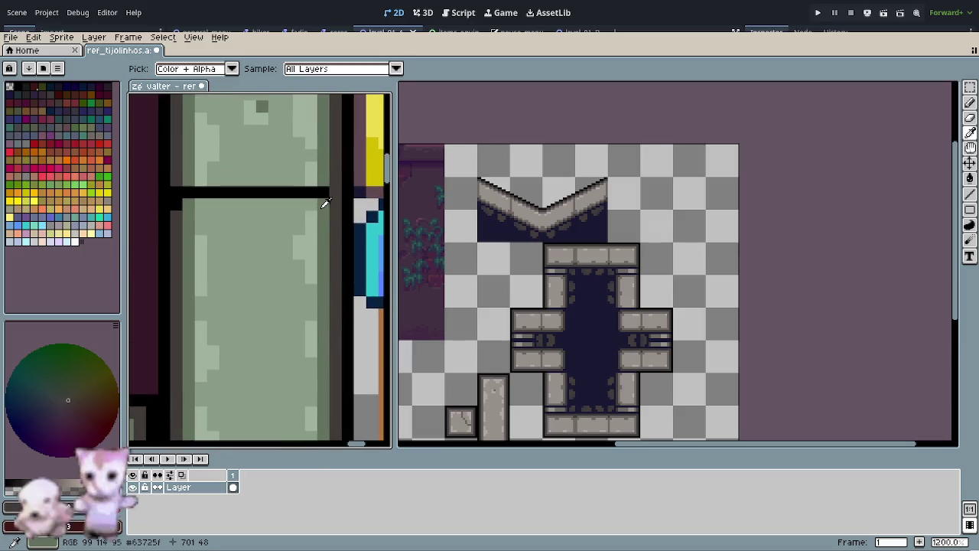
pyautogui.click(323, 202)
pyautogui.press('b')
pyautogui.click(323, 193)
pyautogui.click(189, 192)
pyautogui.press('o')
pyautogui.click(176, 182)
pyautogui.press('b')
pyautogui.press('o')
pyautogui.click(215, 200)
pyautogui.press('b')
pyautogui.moveTo(197, 192); pyautogui.dragTo(295, 195)
pyautogui.click(310, 192)
# Step: Bring the orange-topped green tiles into view and sample their dark grey colour
pyautogui.scroll(-2, 293, 262)
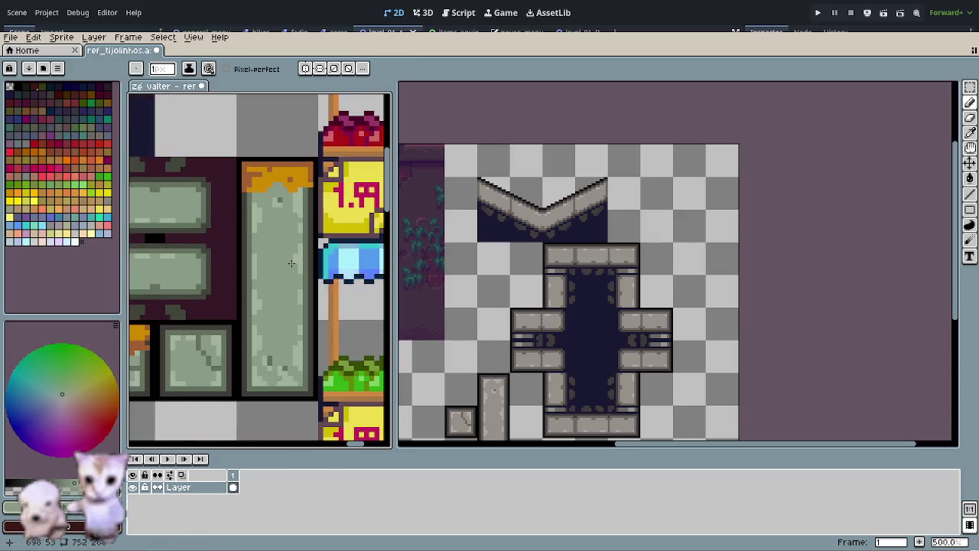
pyautogui.scroll(-2, 293, 268)
pyautogui.scroll(-2, 293, 273)
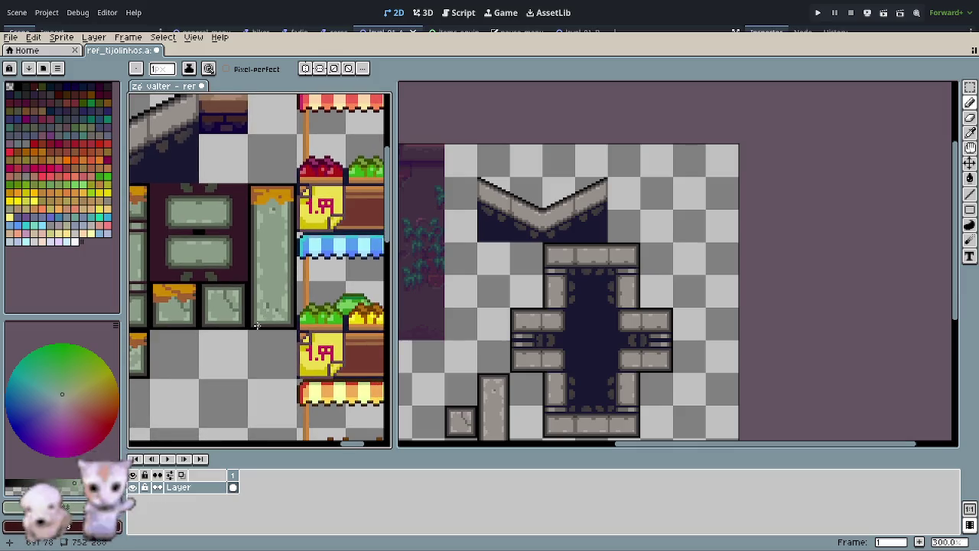
pyautogui.scroll(-2, 260, 322)
pyautogui.moveTo(252, 339); pyautogui.dragTo(283, 302)
pyautogui.scroll(-2, 215, 277)
pyautogui.scroll(2, 215, 277)
pyautogui.scroll(1, 215, 277)
pyautogui.scroll(2, 215, 277)
pyautogui.scroll(2, 215, 277)
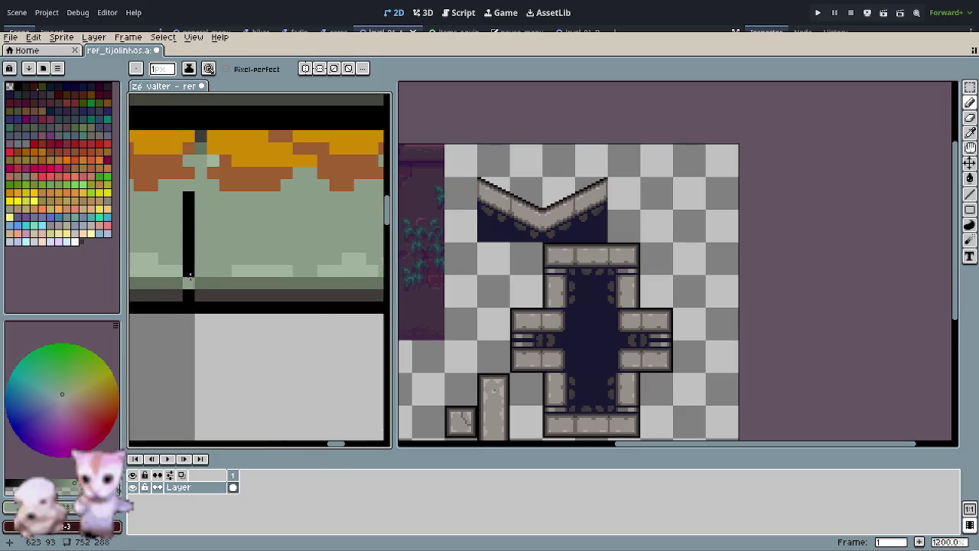
pyautogui.press('o')
pyautogui.click(210, 295)
pyautogui.press('b')
pyautogui.scroll(-1, 278, 326)
pyautogui.scroll(1, 300, 293)
# Step: Paint the black vertical seam green, with a dark grey pixel at its bottom
pyautogui.click(324, 272)
pyautogui.press('b')
pyautogui.click(311, 277)
pyautogui.click(332, 247)
pyautogui.press('b')
pyautogui.click(310, 253)
pyautogui.moveTo(312, 246); pyautogui.dragTo(311, 190)
pyautogui.click(311, 264)
pyautogui.moveTo(212, 289); pyautogui.dragTo(358, 309)
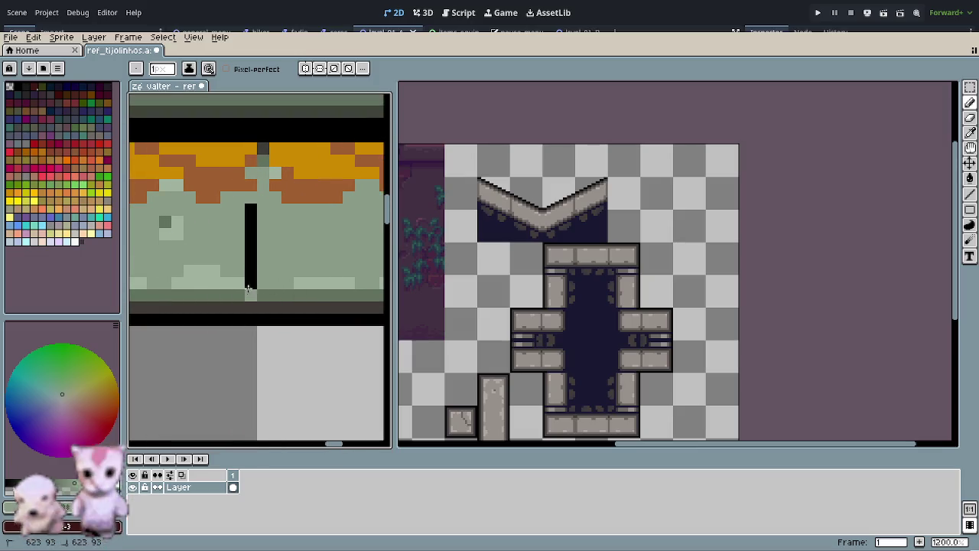
pyautogui.moveTo(250, 295); pyautogui.dragTo(249, 209)
pyautogui.press('o')
pyautogui.click(269, 290)
pyautogui.press('b')
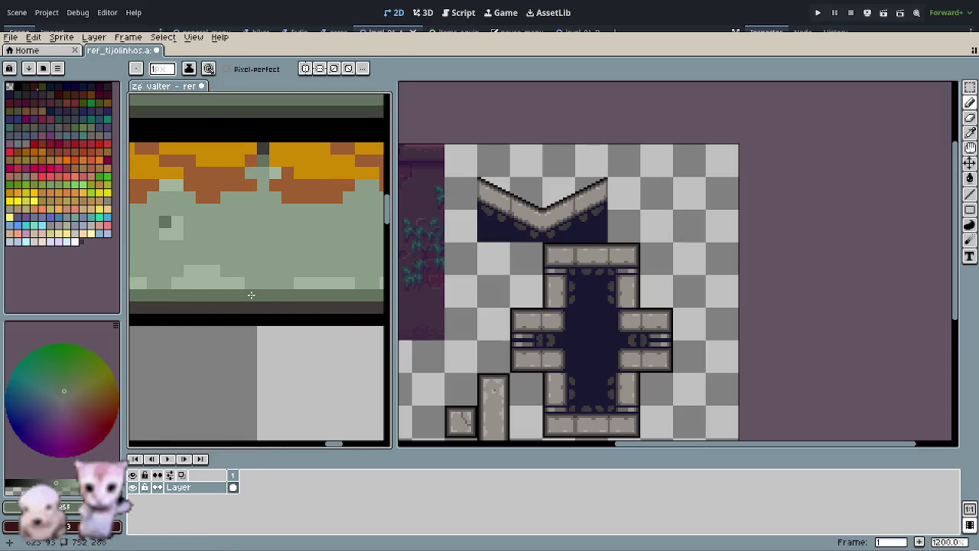
pyautogui.scroll(-2, 274, 321)
# Step: Save the edited tileset image, then switch over to the browser video
pyautogui.scroll(-1, 276, 317)
pyautogui.scroll(-2, 279, 321)
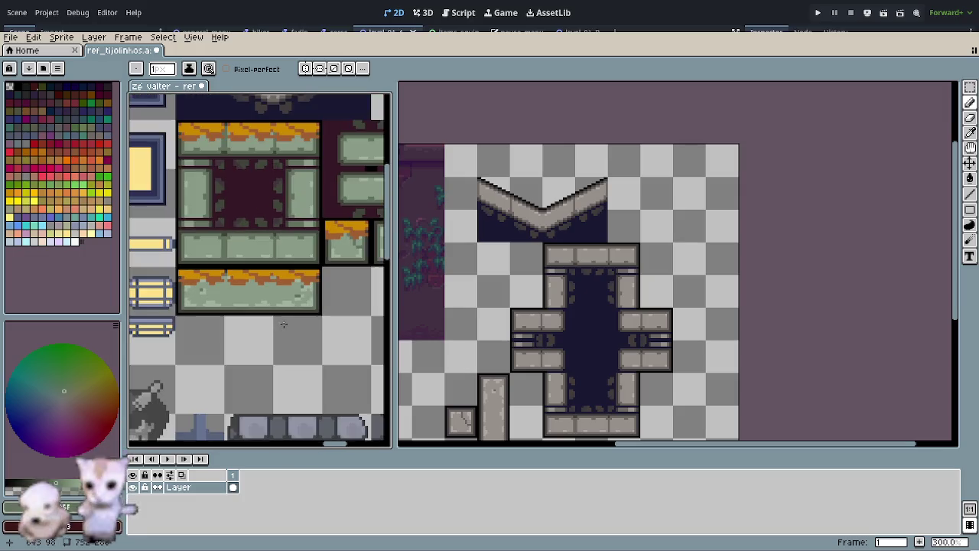
pyautogui.scroll(-1, 283, 324)
pyautogui.scroll(-1, 300, 334)
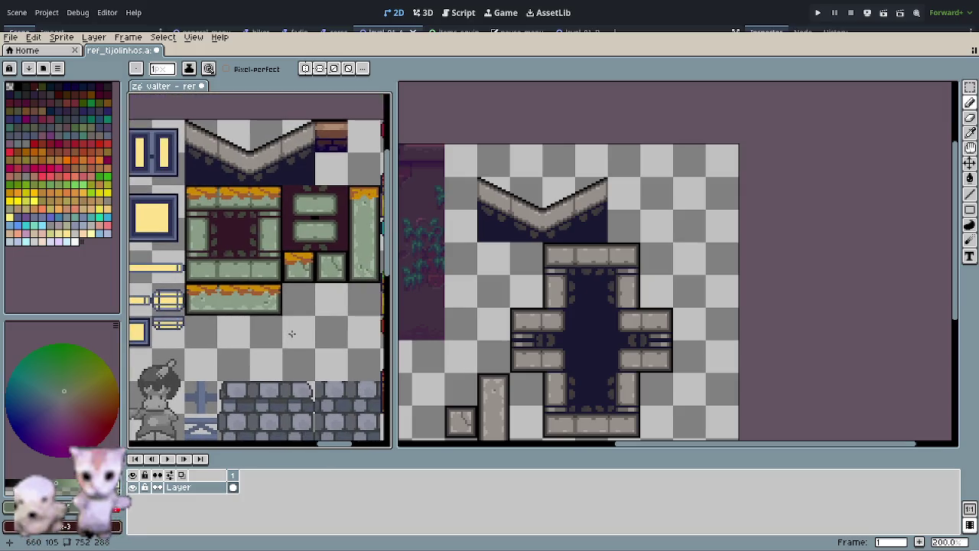
pyautogui.scroll(-1, 291, 334)
pyautogui.hotkey('ctrl', 's')
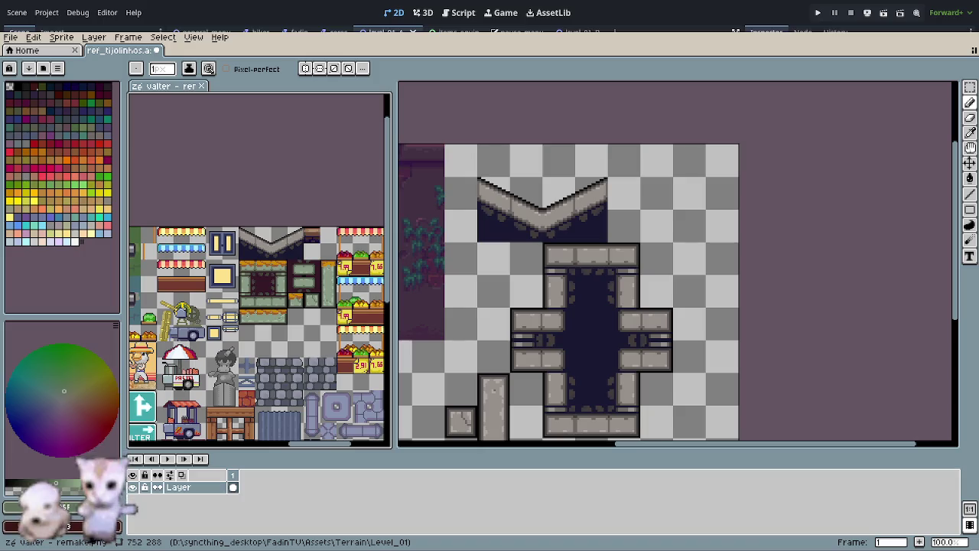
pyautogui.hotkey('alt', 'Tab')
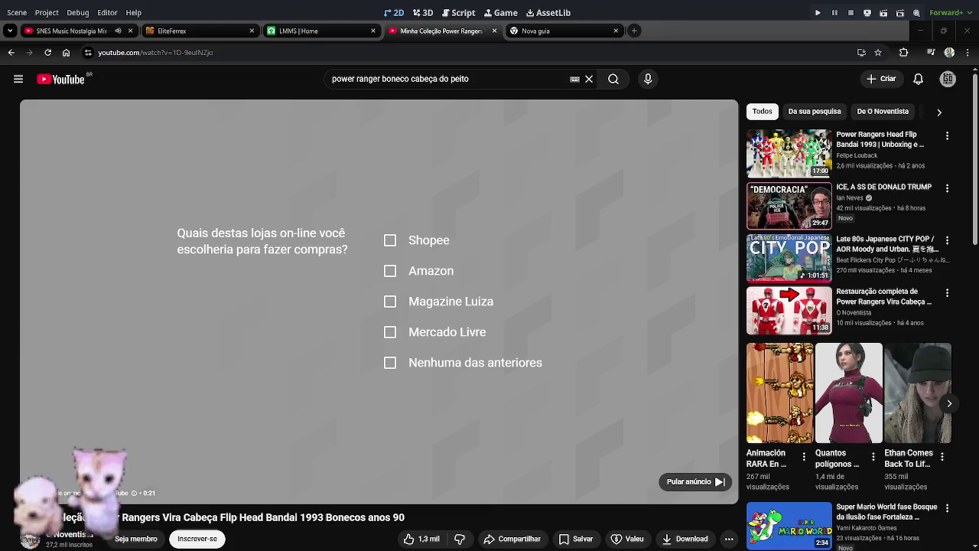
pyautogui.click(687, 486)
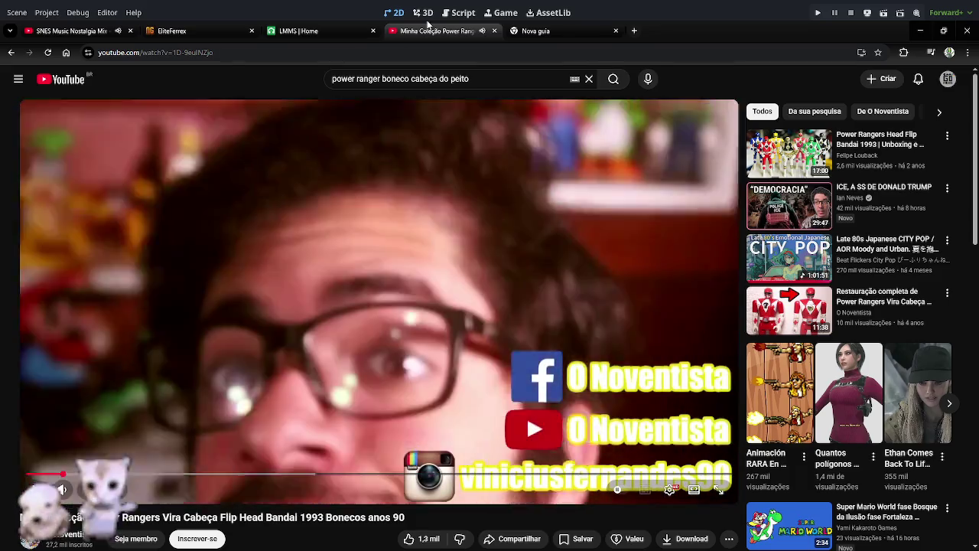
pyautogui.hotkey('ctrl', '1')
pyautogui.press('space')
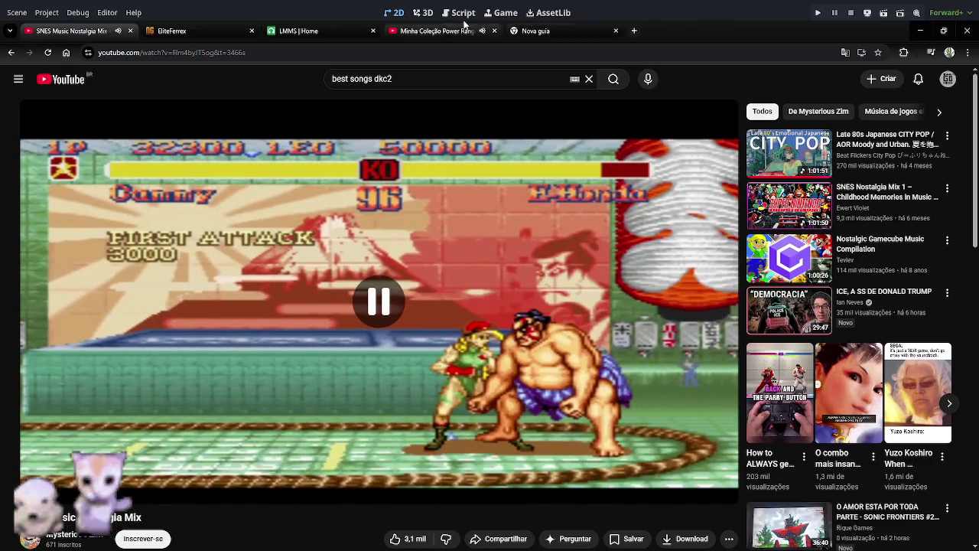
pyautogui.click(489, 29)
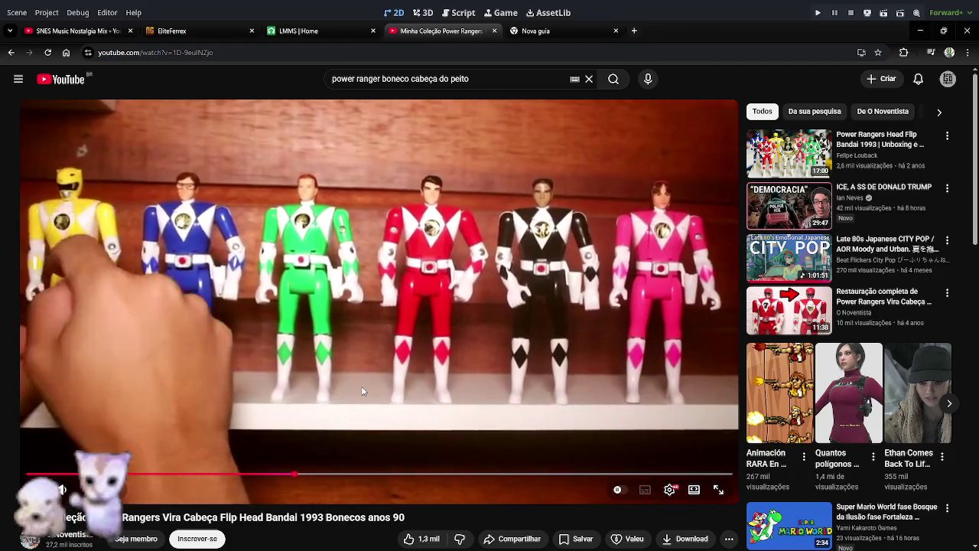
pyautogui.click(362, 390)
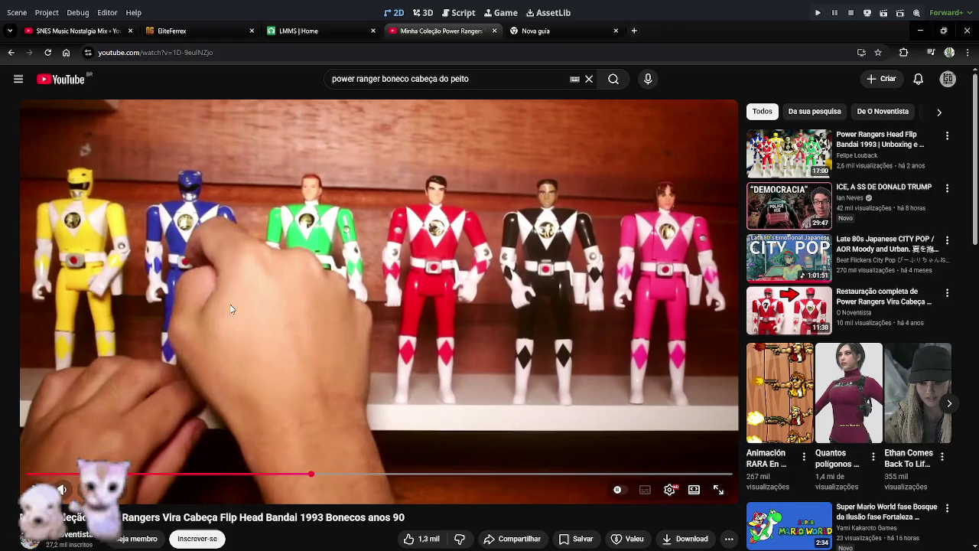
pyautogui.click(232, 337)
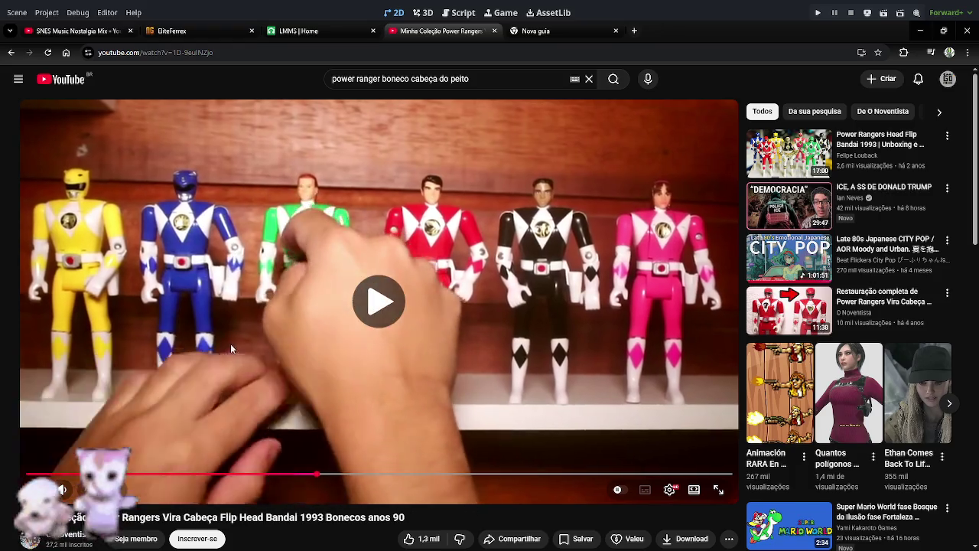
pyautogui.click(307, 373)
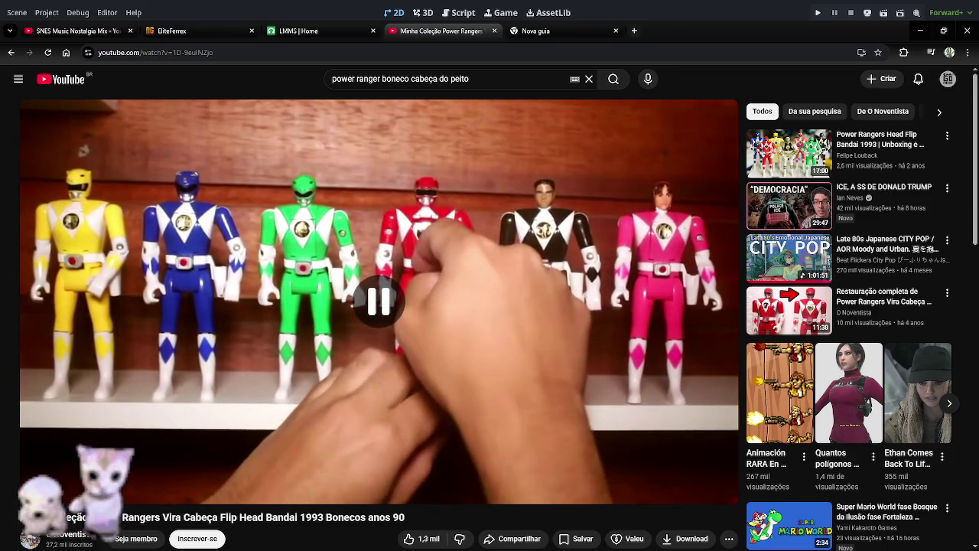
pyautogui.click(371, 318)
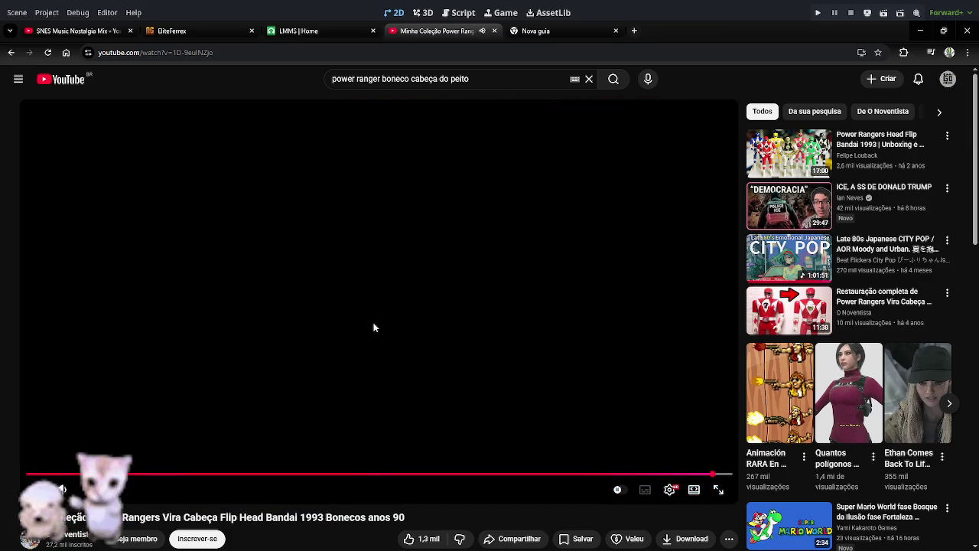
pyautogui.click(373, 325)
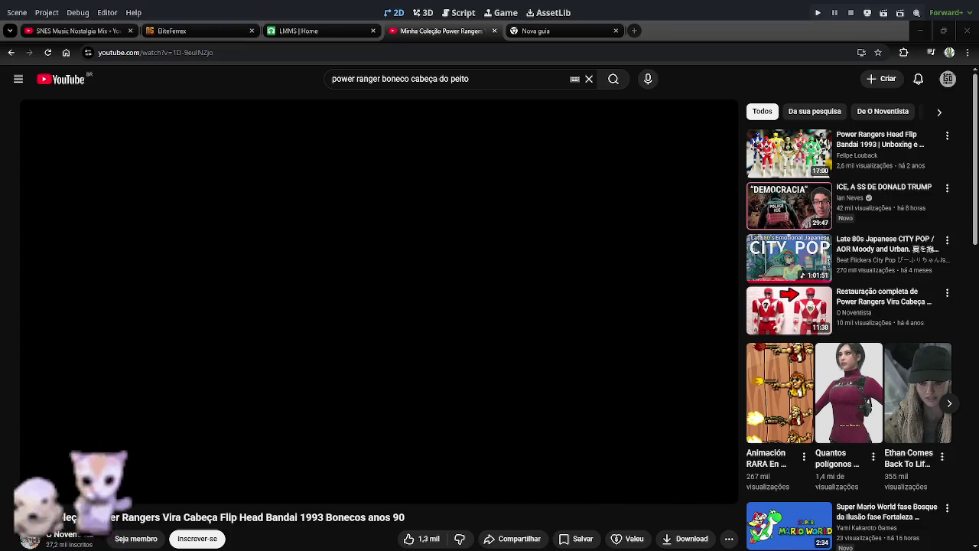
pyautogui.hotkey('alt', 'Tab')
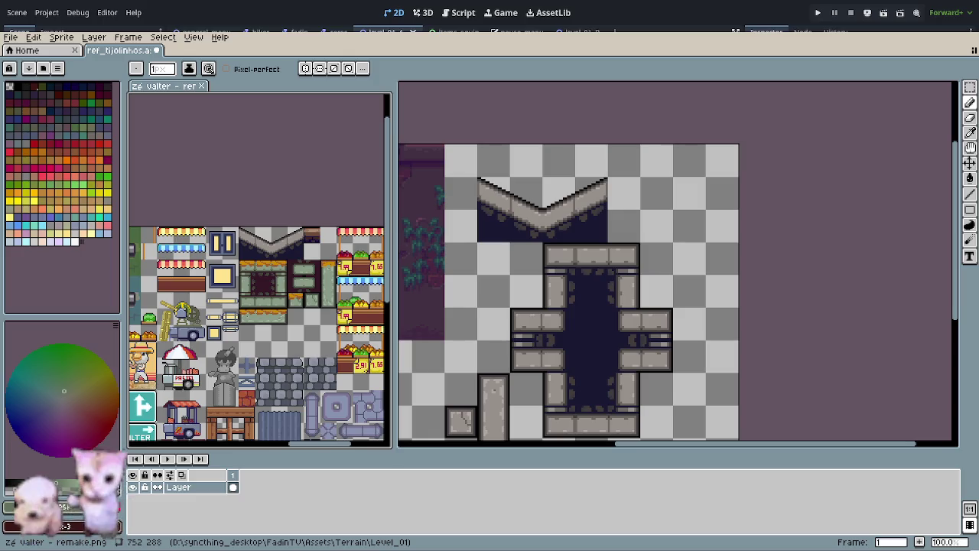
pyautogui.click(923, 38)
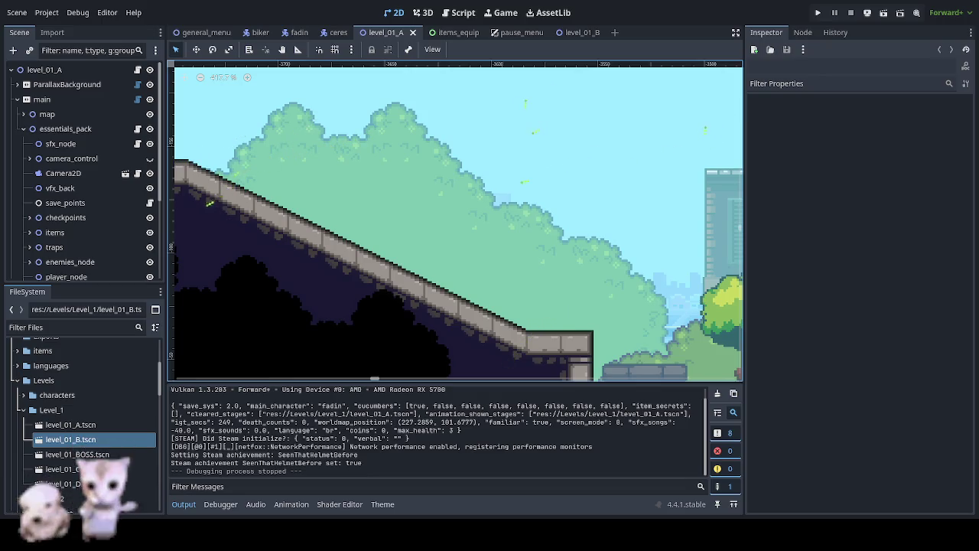
# Step: Zoom and pan the level_01_A view toward the grassy ledge, then return to Aseprite
pyautogui.scroll(-2, 476, 298)
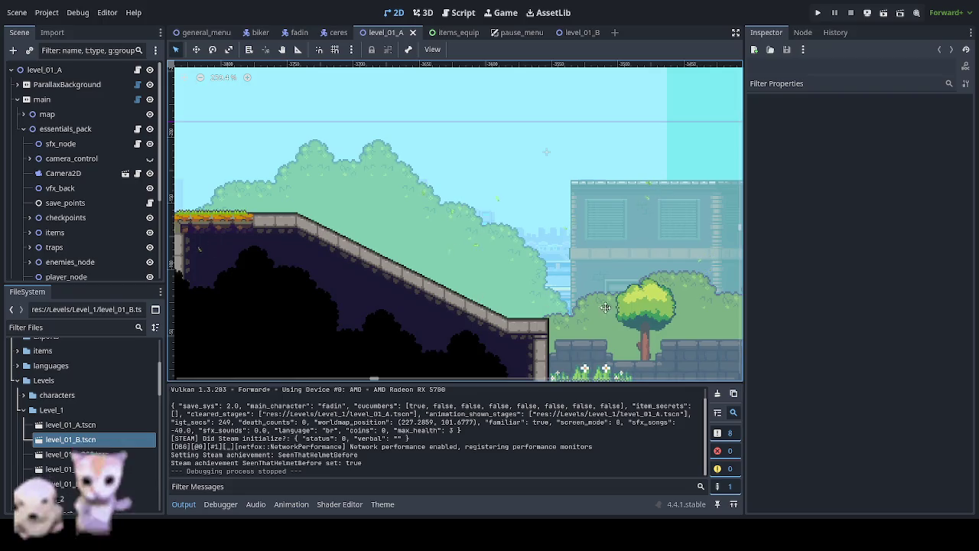
pyautogui.scroll(1, 342, 227)
pyautogui.scroll(1, 329, 217)
pyautogui.moveTo(318, 208); pyautogui.dragTo(305, 295)
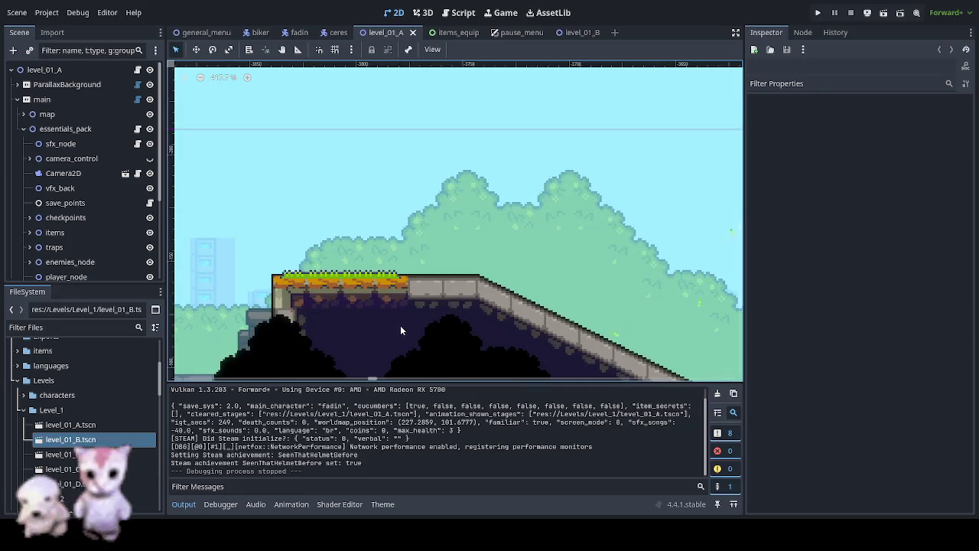
pyautogui.hotkey('alt', 'Tab')
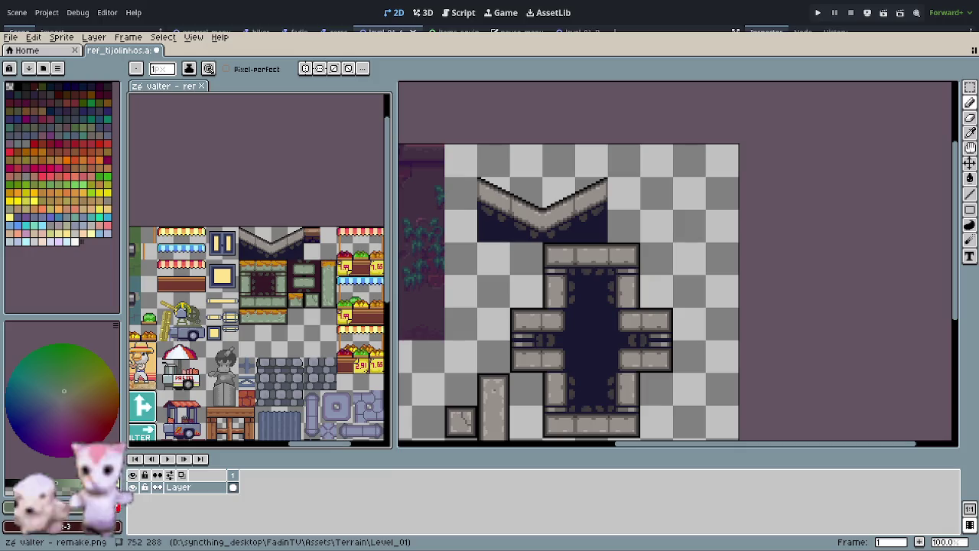
# Step: Pan the reference sheet and marquee-select the block of green fountain tiles for copying
pyautogui.scroll(-1, 318, 342)
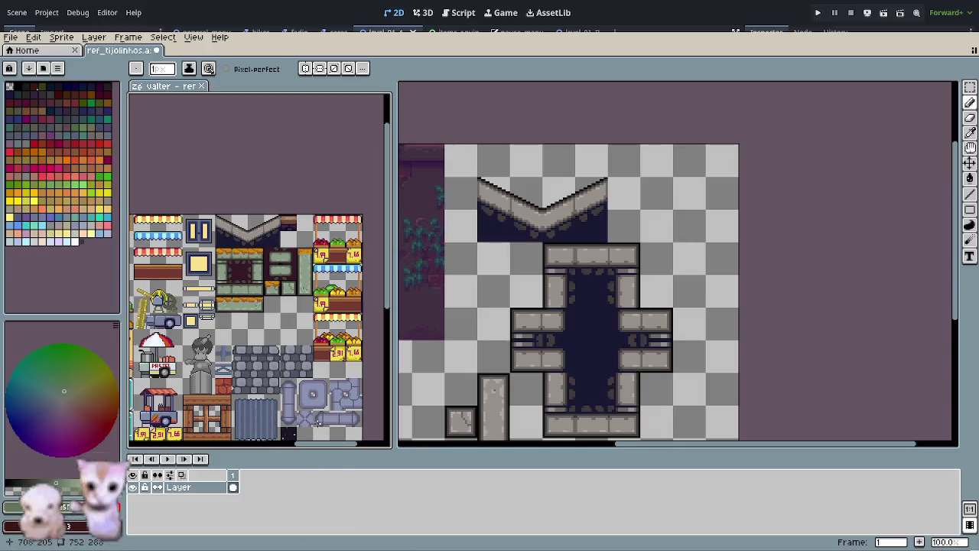
pyautogui.moveTo(294, 412); pyautogui.dragTo(382, 301)
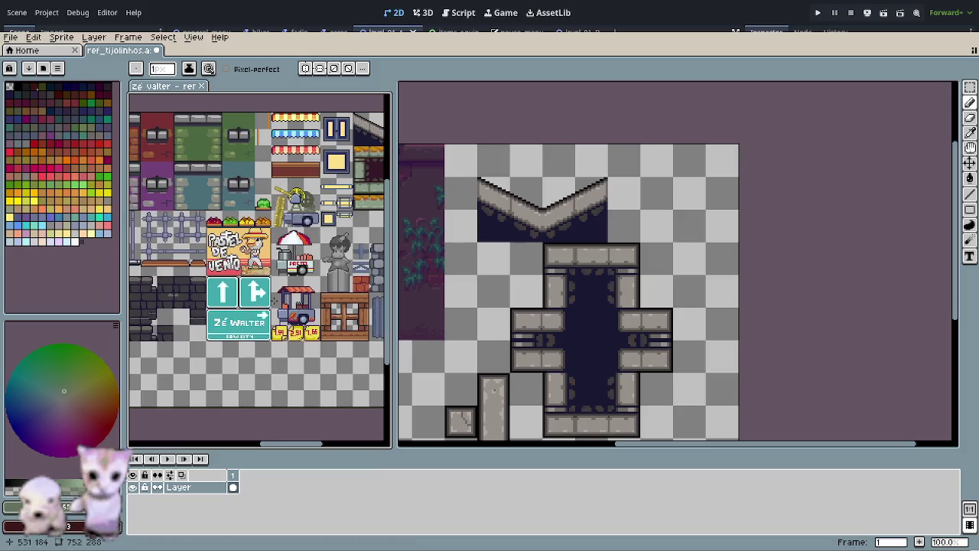
pyautogui.moveTo(197, 314)
pyautogui.mouseDown()
pyautogui.moveTo(323, 328)
pyautogui.moveTo(172, 321)
pyautogui.moveTo(275, 253)
pyautogui.moveTo(229, 267)
pyautogui.mouseUp()
pyautogui.scroll(2, 275, 253)
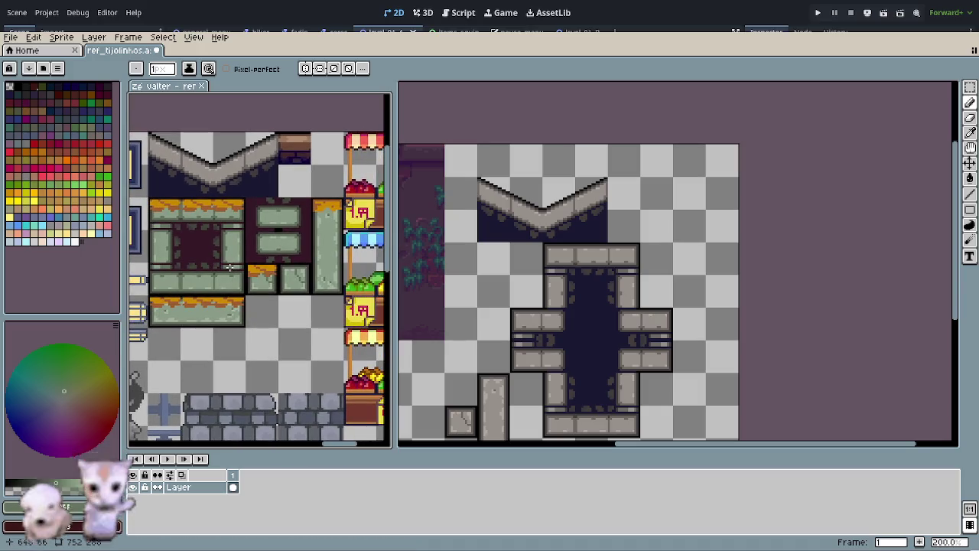
pyautogui.press('m')
pyautogui.moveTo(160, 203); pyautogui.dragTo(340, 324)
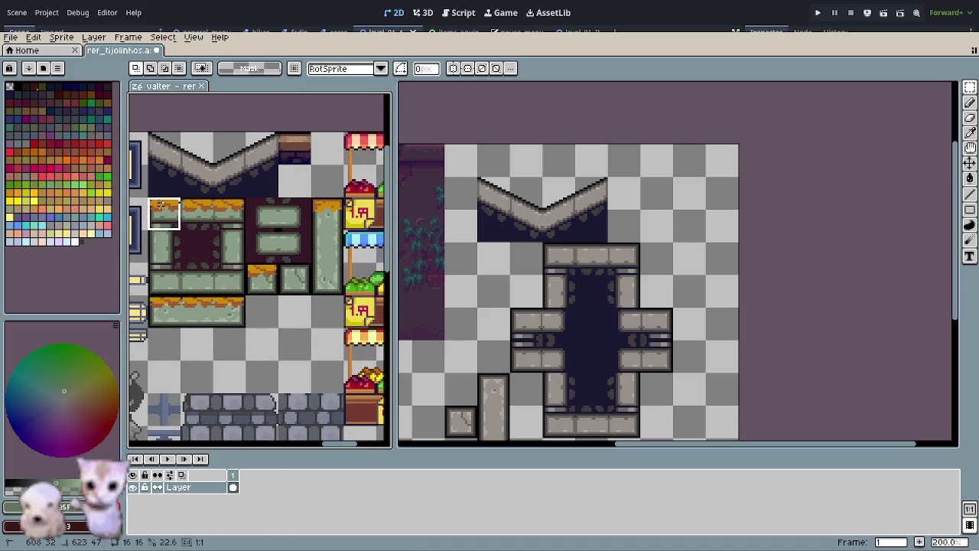
pyautogui.click(295, 361)
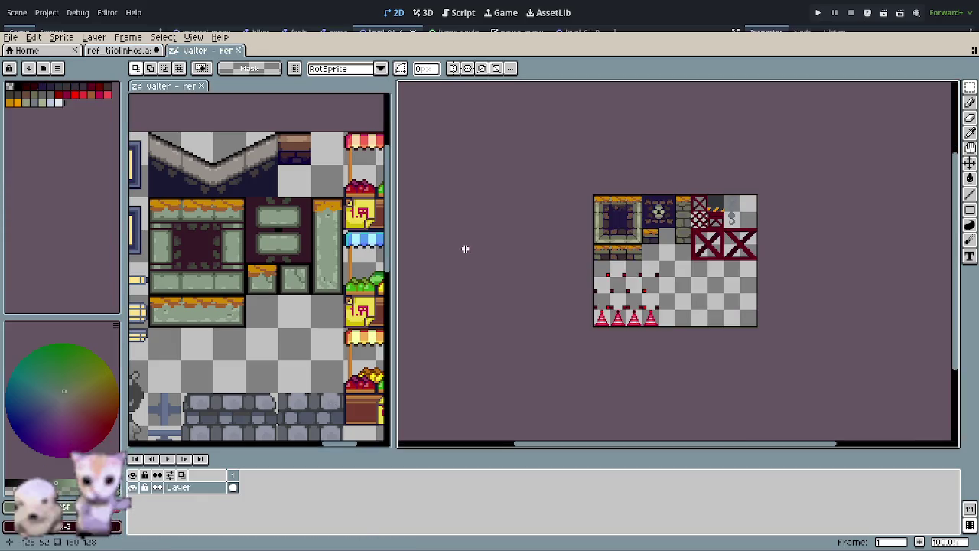
# Step: Move the old fountain tiles from the top-left to the tileset's lower right
pyautogui.scroll(2, 725, 262)
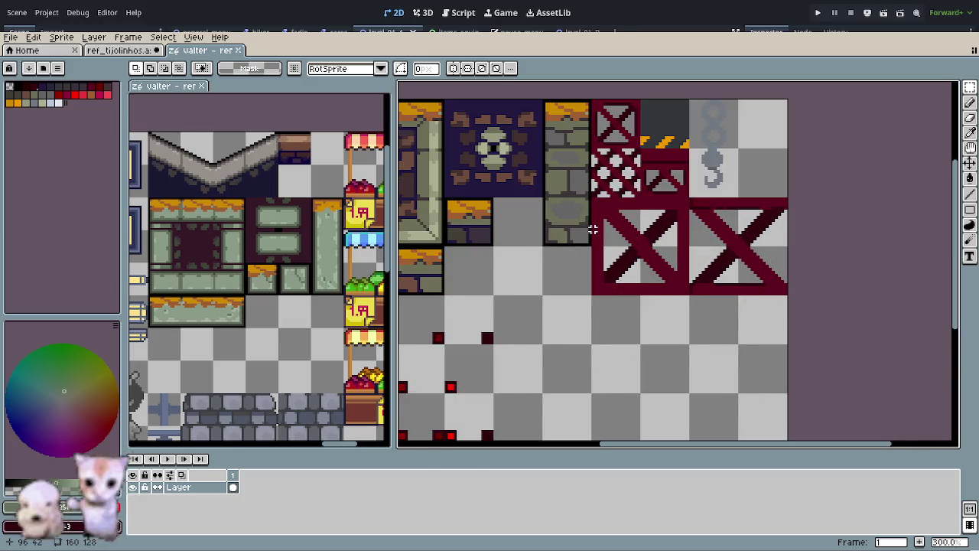
pyautogui.moveTo(530, 284)
pyautogui.mouseDown()
pyautogui.moveTo(528, 272)
pyautogui.moveTo(549, 279)
pyautogui.mouseUp()
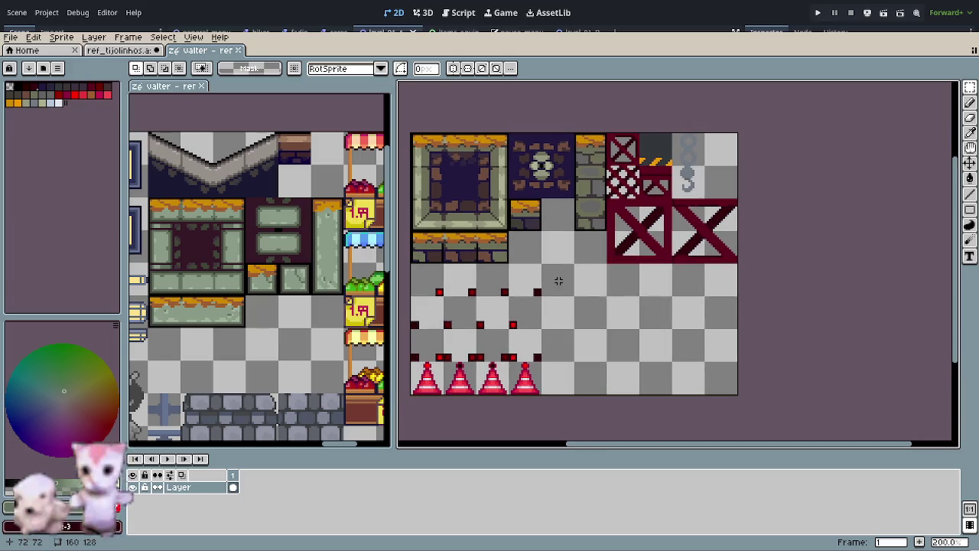
pyautogui.moveTo(413, 135)
pyautogui.mouseDown()
pyautogui.moveTo(565, 256)
pyautogui.moveTo(608, 265)
pyautogui.mouseUp()
pyautogui.moveTo(444, 195); pyautogui.dragTo(570, 325)
pyautogui.click(487, 222)
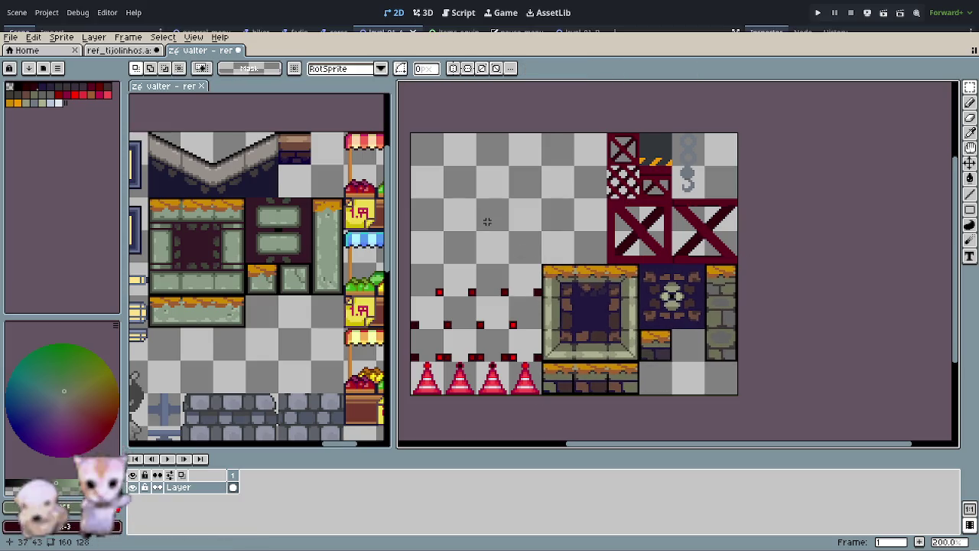
# Step: Place the copied green fountain tiles into the top-left corner
pyautogui.hotkey('ctrl', 'z')
pyautogui.moveTo(590, 240)
pyautogui.mouseDown()
pyautogui.moveTo(507, 192)
pyautogui.moveTo(441, 191)
pyautogui.mouseUp()
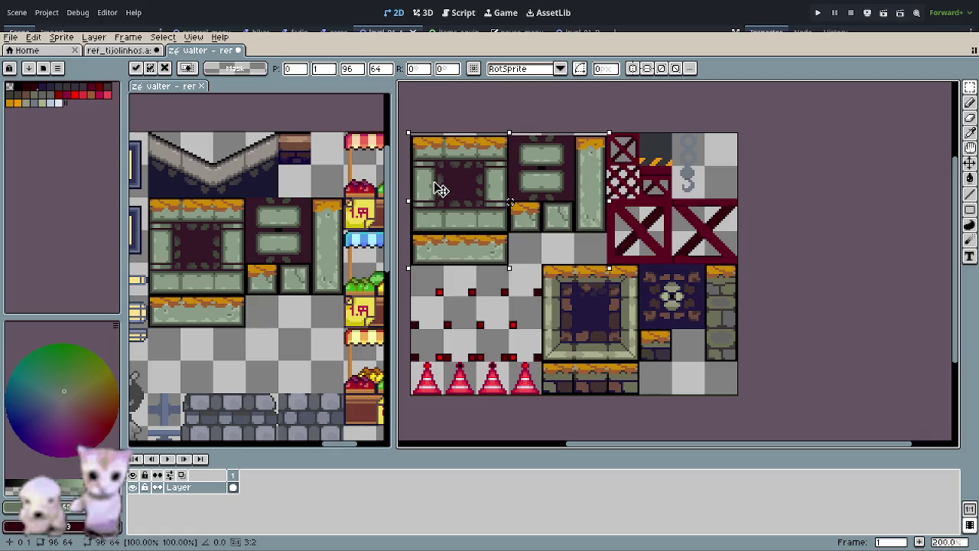
pyautogui.click(575, 320)
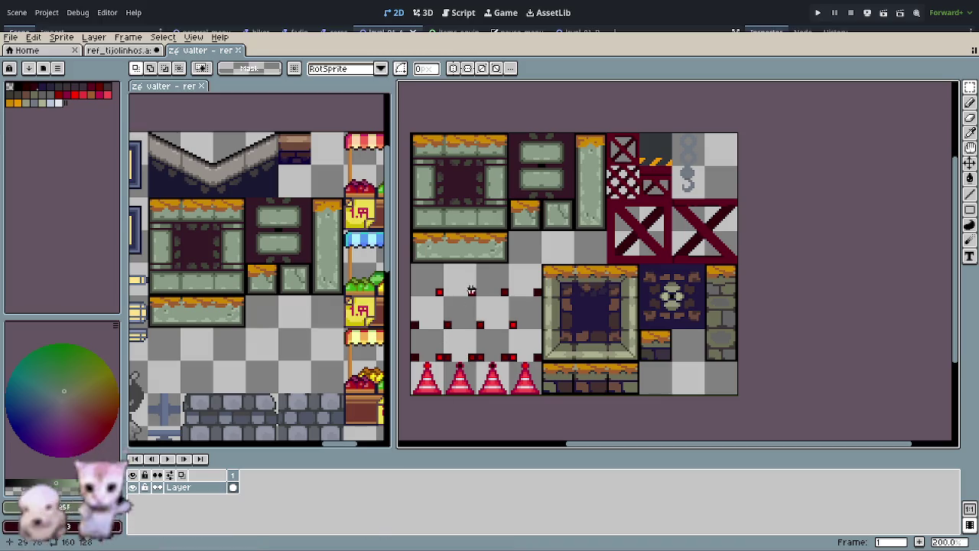
# Step: Select the maroon centres of the new tiles and paint them dark navy
pyautogui.press('w')
pyautogui.click(474, 192)
pyautogui.press('b')
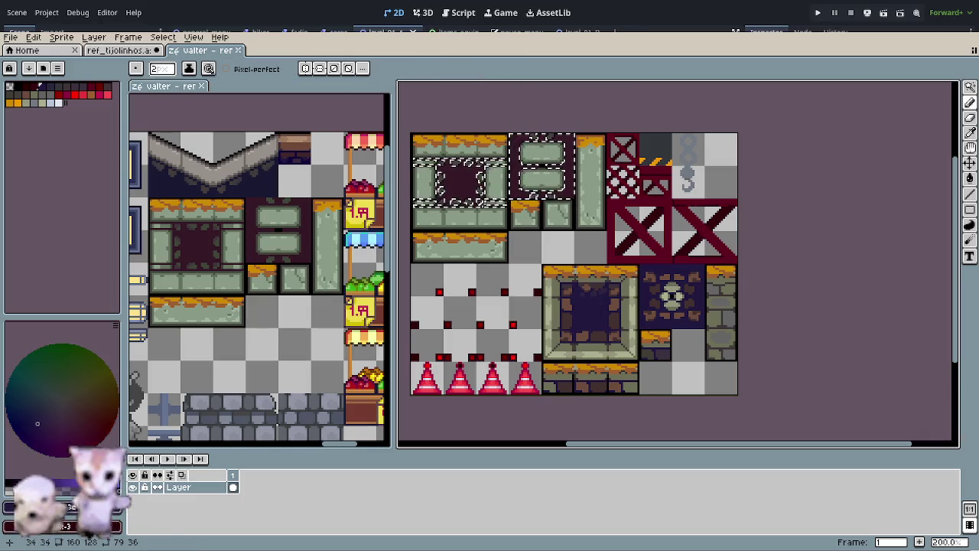
pyautogui.scroll(5, 483, 202)
pyautogui.moveTo(459, 180); pyautogui.dragTo(476, 199)
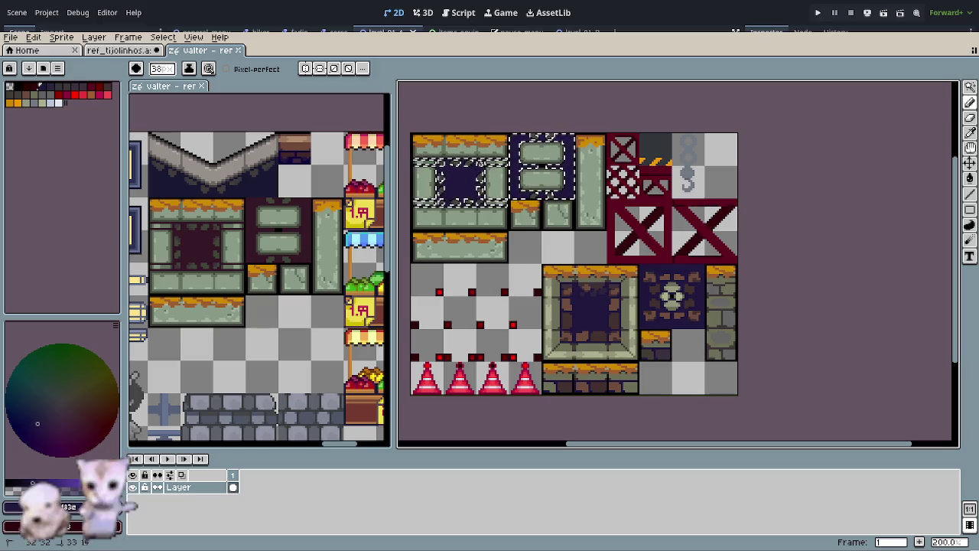
pyautogui.hotkey('ctrl', 'shift', 'a')
pyautogui.click(497, 329)
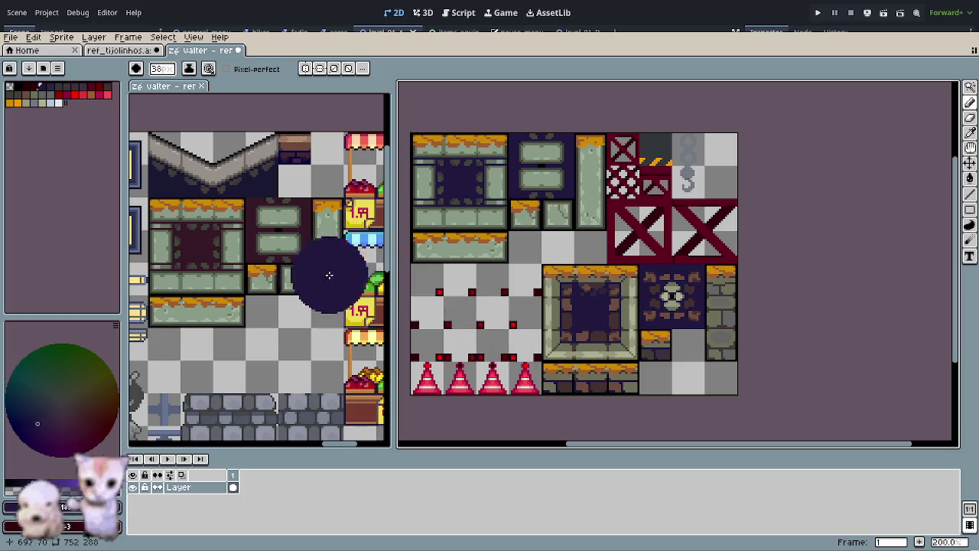
# Step: Recolour the left-side tiles' maroon centres, deselect, and save zé valter - remake.png
pyautogui.press('w')
pyautogui.click(246, 224)
pyautogui.press('b')
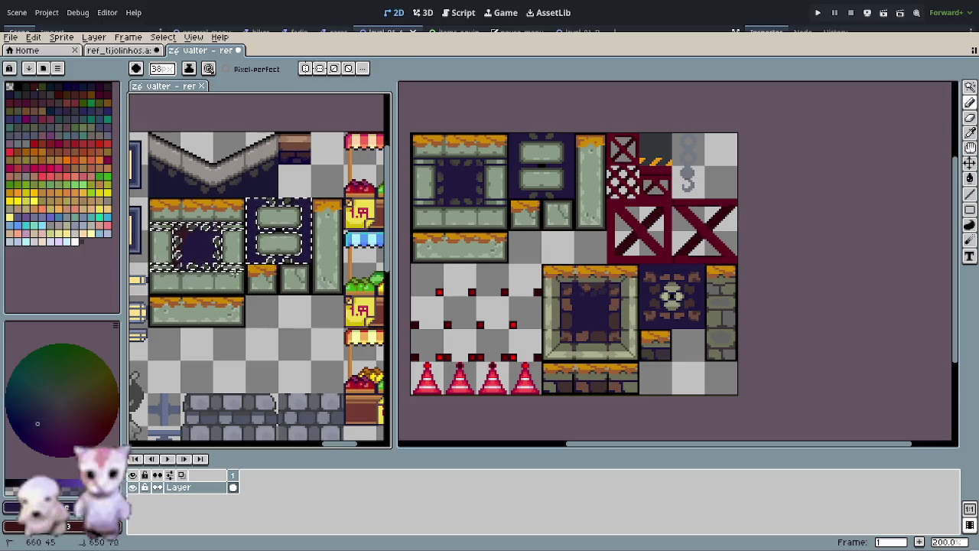
pyautogui.moveTo(214, 269); pyautogui.dragTo(254, 275)
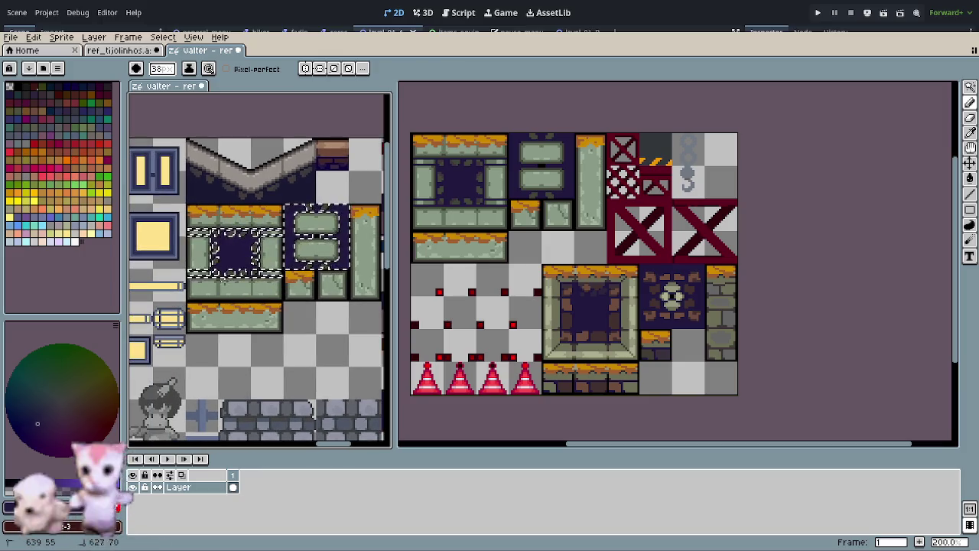
pyautogui.hotkey('ctrl', 'd')
pyautogui.hotkey('ctrl', 's')
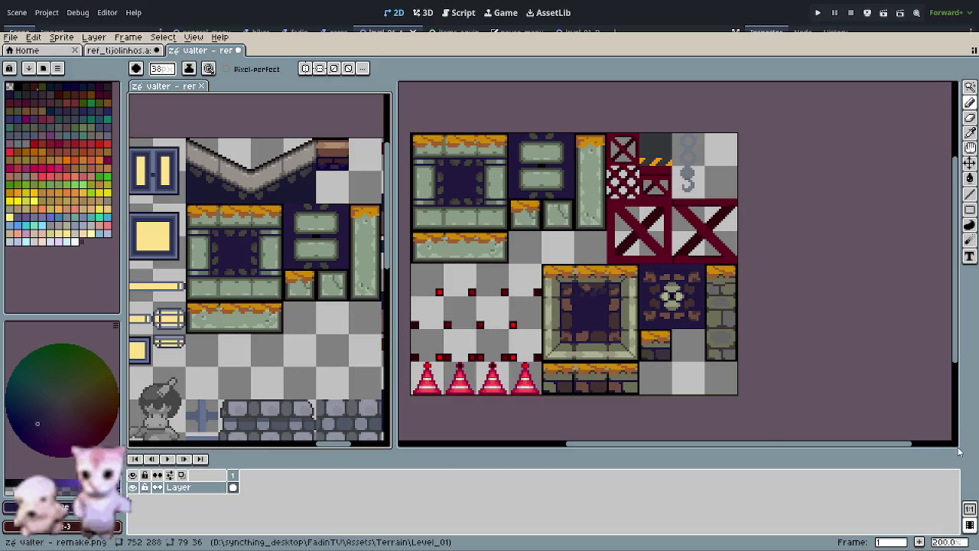
pyautogui.hotkey('ctrl', 's')
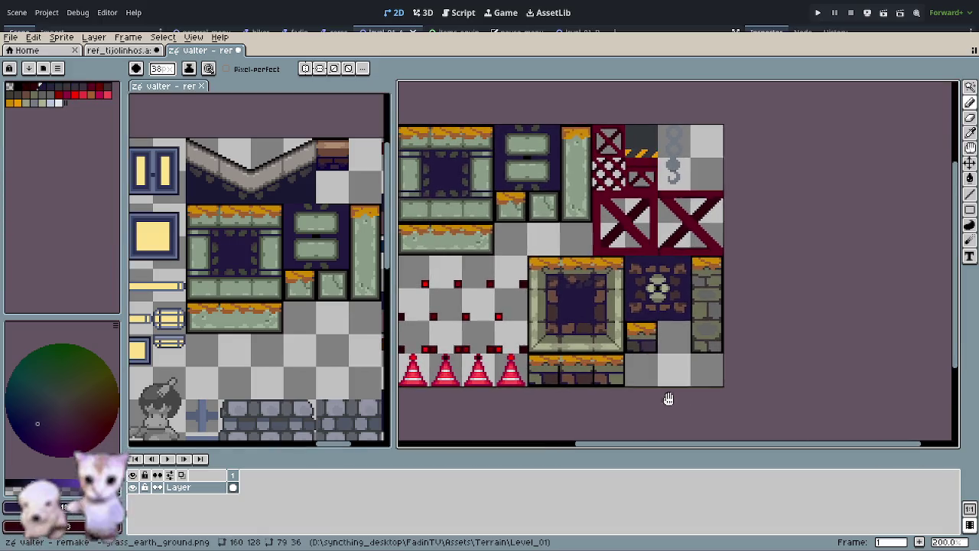
# Step: Close the zé valter - remake tab
pyautogui.press('m')
pyautogui.press('b')
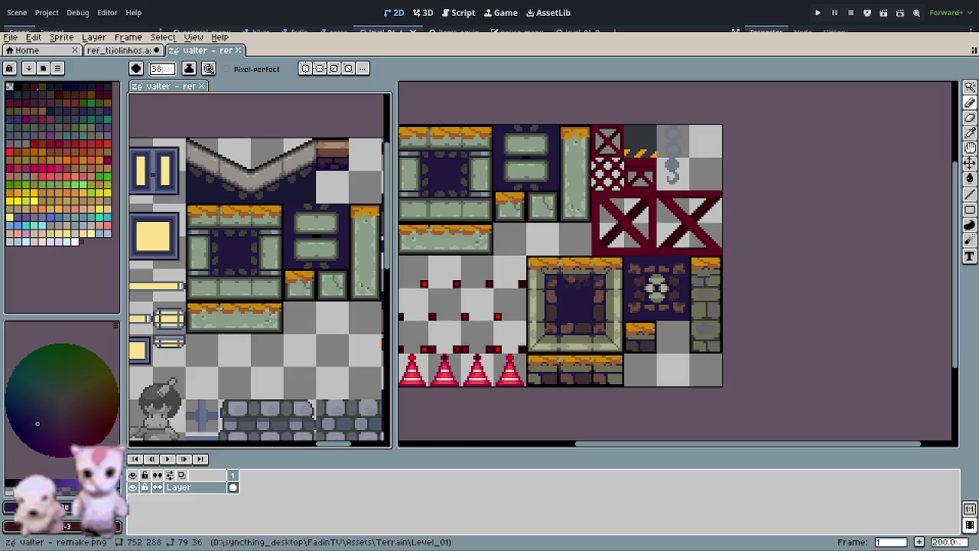
pyautogui.click(513, 230)
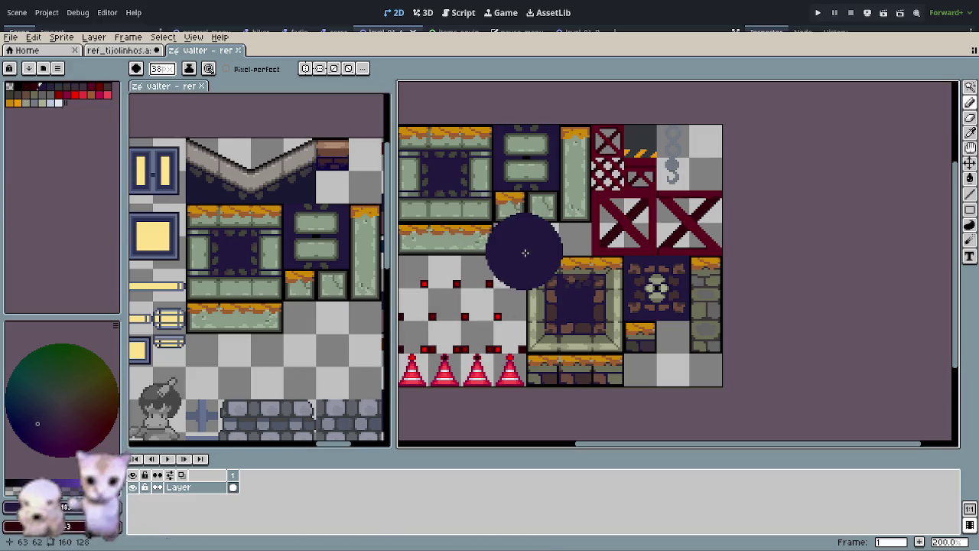
pyautogui.click(238, 50)
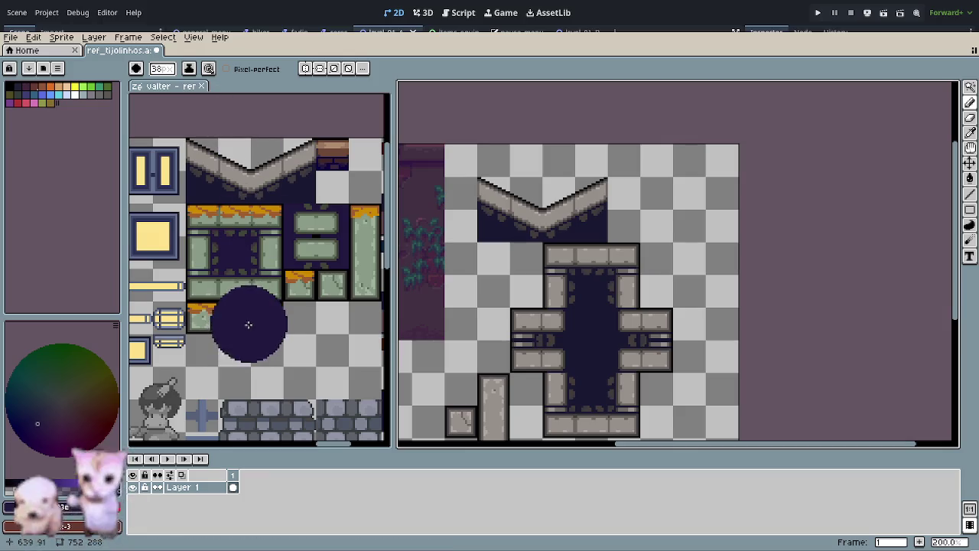
# Step: Set the brush size to 1 pixel and pan the reference sheet view
pyautogui.scroll(-5, 243, 321)
pyautogui.scroll(1, 236, 316)
pyautogui.scroll(1, 233, 315)
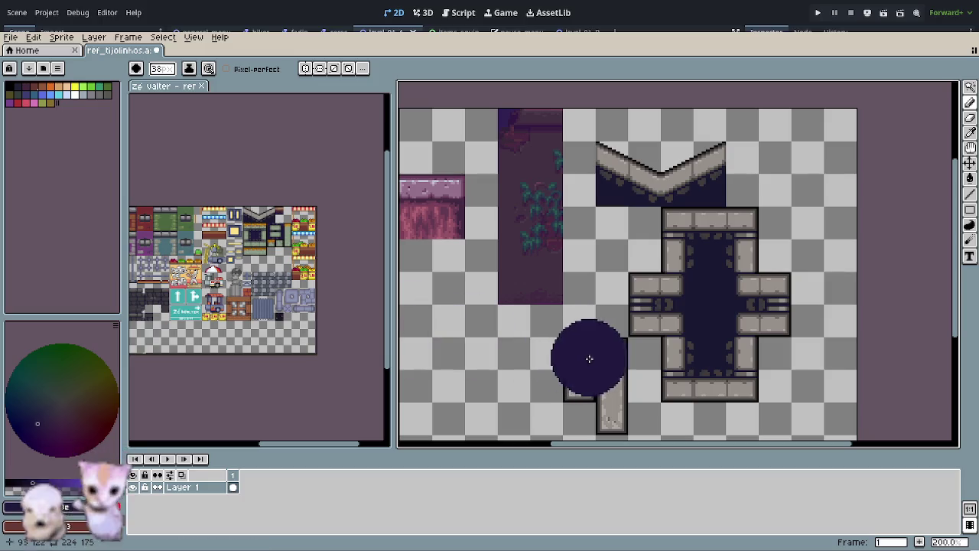
pyautogui.moveTo(646, 368); pyautogui.dragTo(582, 383)
pyautogui.scroll(2, 574, 344)
pyautogui.scroll(1, 546, 241)
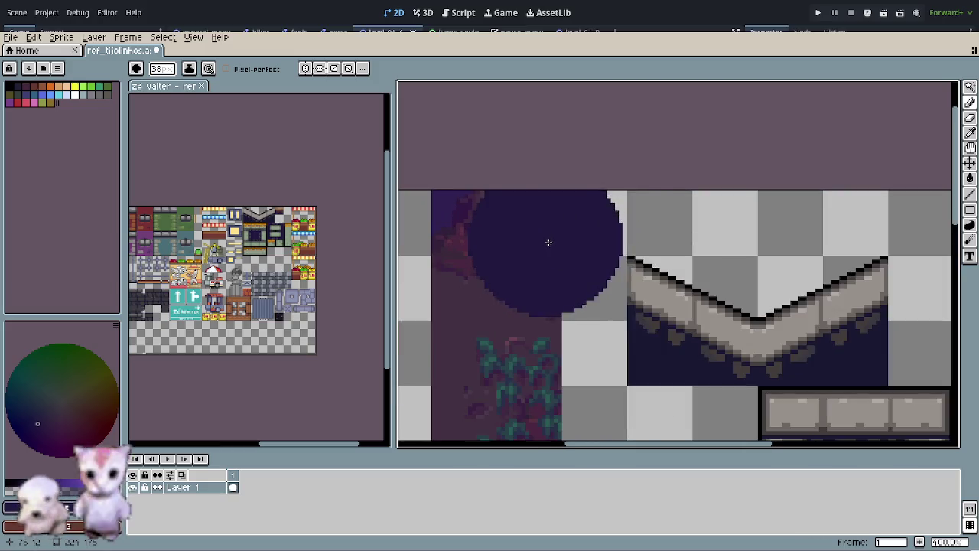
pyautogui.scroll(1, 665, 274)
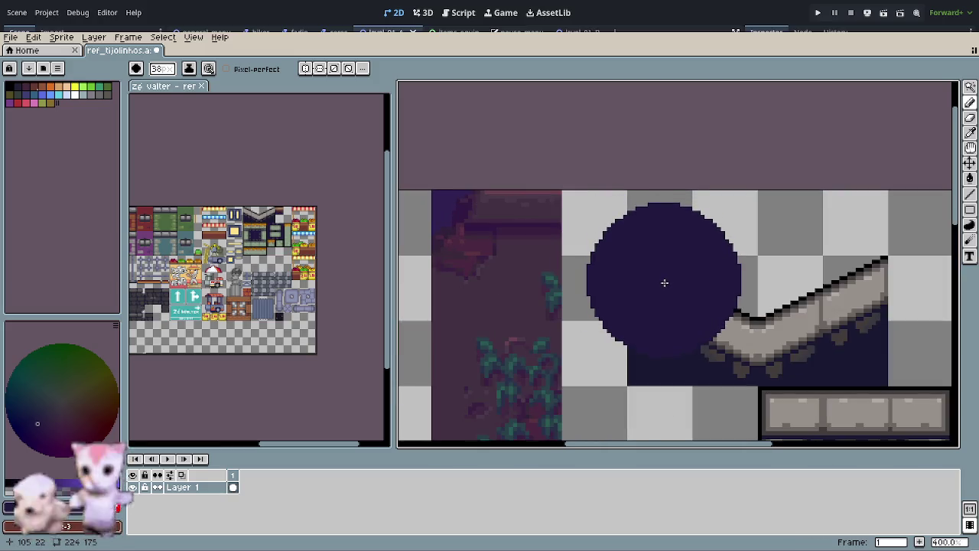
# Step: Zoom and pan across the canvas to inspect the border tiles and the pink tile
pyautogui.keyDown('ctrl'); pyautogui.scroll(-2, 663, 283); pyautogui.keyUp('ctrl')
pyautogui.keyDown('ctrl'); pyautogui.scroll(-3, 663, 284); pyautogui.keyUp('ctrl')
pyautogui.keyDown('ctrl'); pyautogui.scroll(-3, 654, 275); pyautogui.keyUp('ctrl')
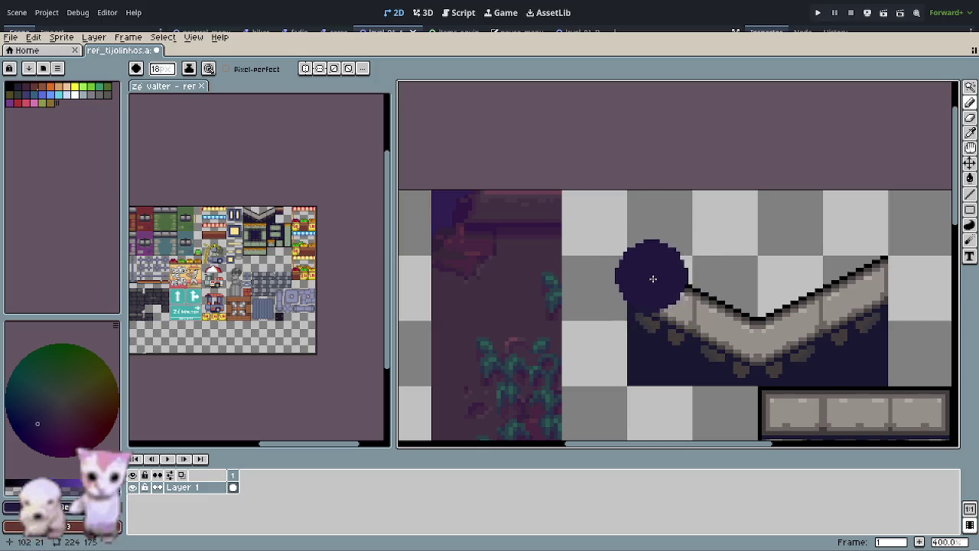
pyautogui.keyDown('ctrl'); pyautogui.scroll(-3, 646, 253); pyautogui.keyUp('ctrl')
pyautogui.keyDown('ctrl'); pyautogui.scroll(-2, 645, 248); pyautogui.keyUp('ctrl')
pyautogui.keyDown('ctrl'); pyautogui.scroll(1, 645, 248); pyautogui.keyUp('ctrl')
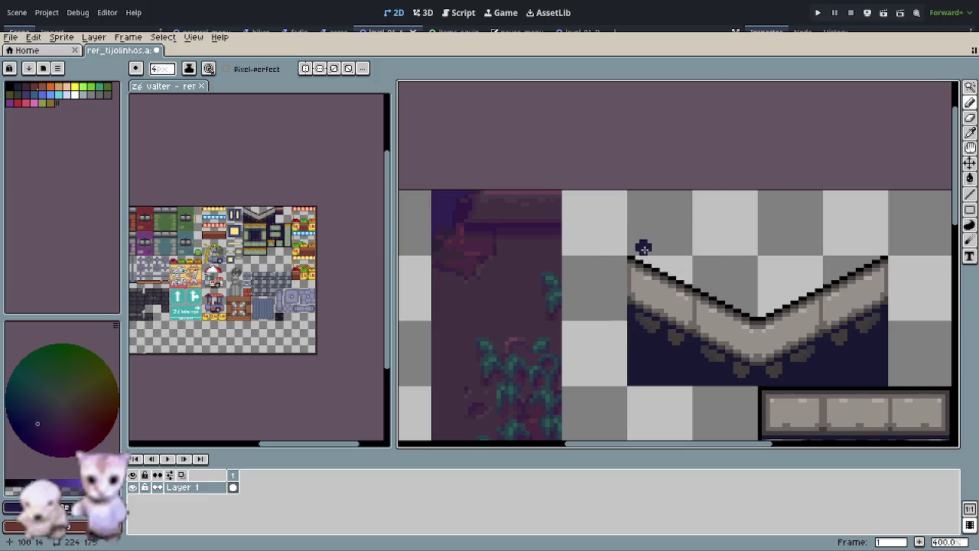
pyautogui.keyDown('ctrl'); pyautogui.scroll(-3, 636, 250); pyautogui.keyUp('ctrl')
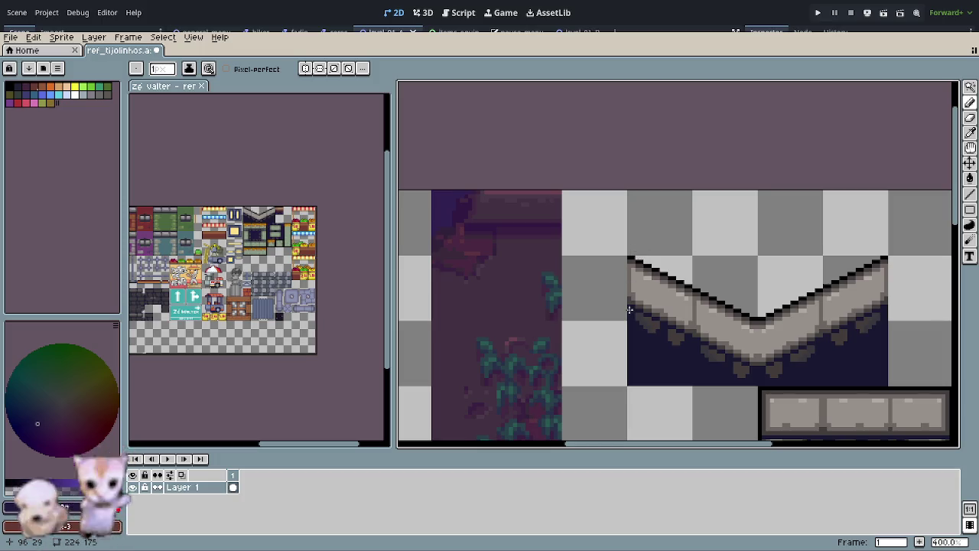
pyautogui.moveTo(650, 301); pyautogui.dragTo(575, 161)
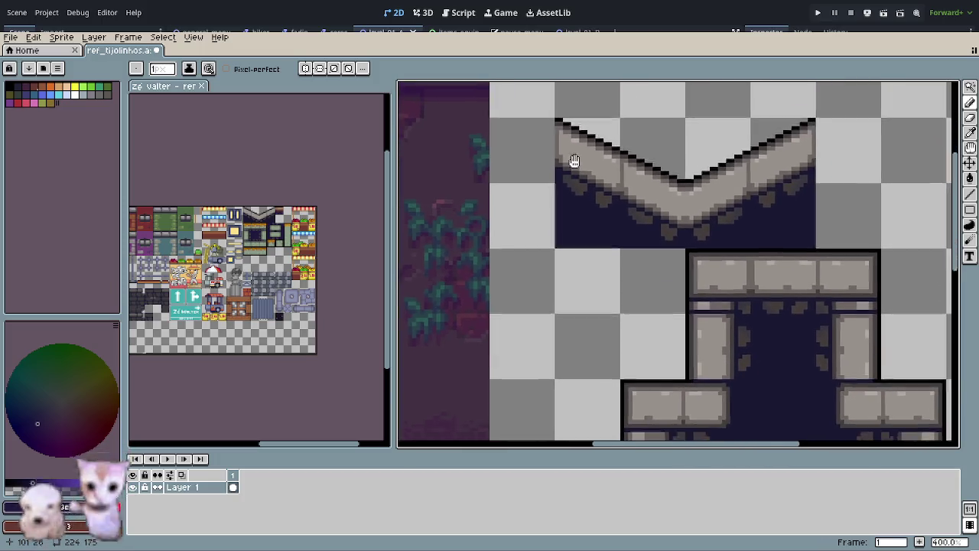
pyautogui.moveTo(492, 362)
pyautogui.mouseDown()
pyautogui.moveTo(534, 313)
pyautogui.moveTo(549, 327)
pyautogui.mouseUp()
pyautogui.scroll(-1, 548, 328)
pyautogui.moveTo(507, 293); pyautogui.dragTo(584, 329)
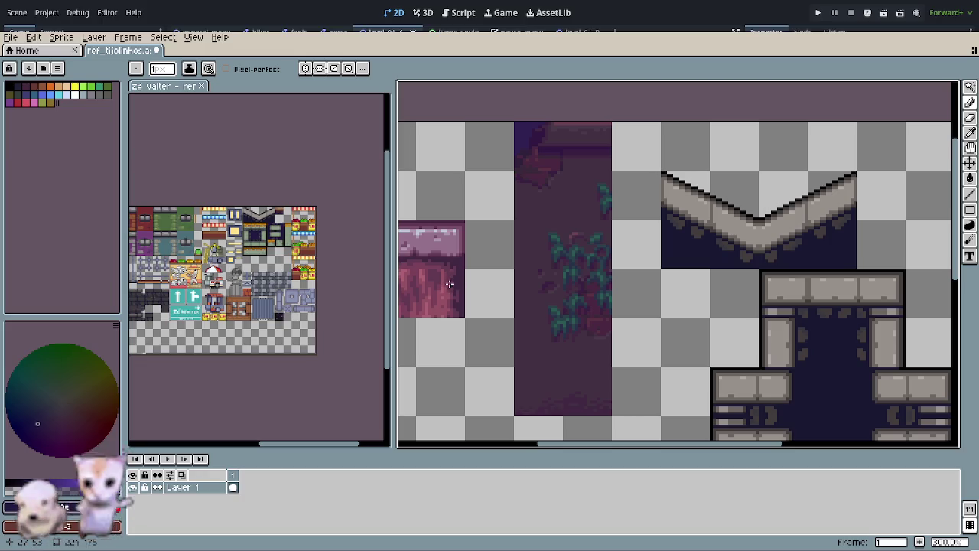
pyautogui.scroll(-2, 457, 323)
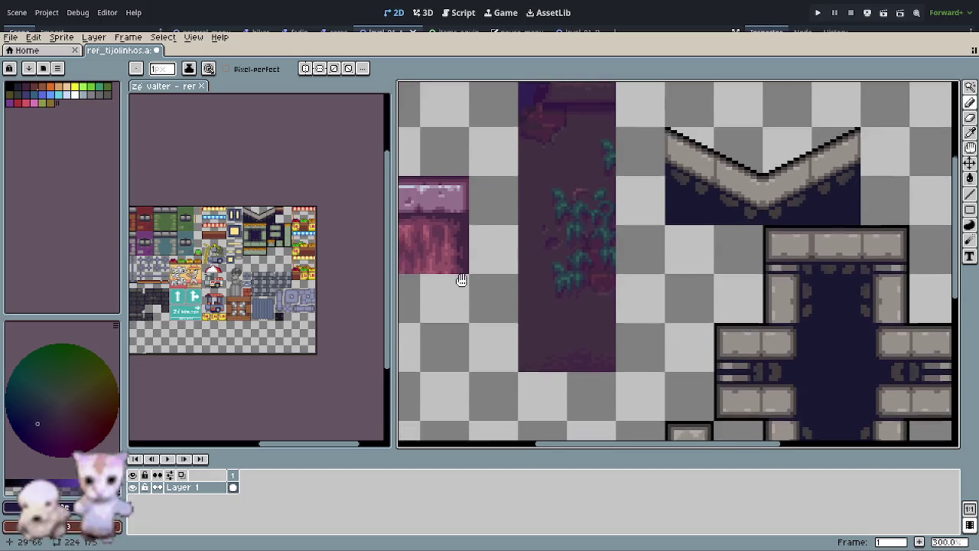
pyautogui.moveTo(458, 320); pyautogui.dragTo(506, 339)
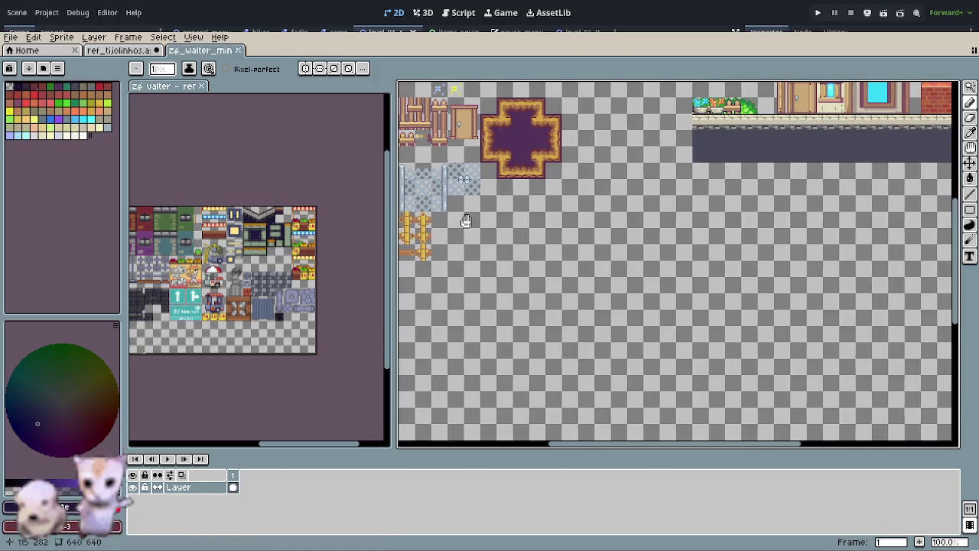
# Step: Zoom and pan the newly opened zé_valter_min tileset to centre on the red-roofed house
pyautogui.moveTo(464, 219)
pyautogui.mouseDown()
pyautogui.moveTo(521, 319)
pyautogui.moveTo(511, 438)
pyautogui.mouseUp()
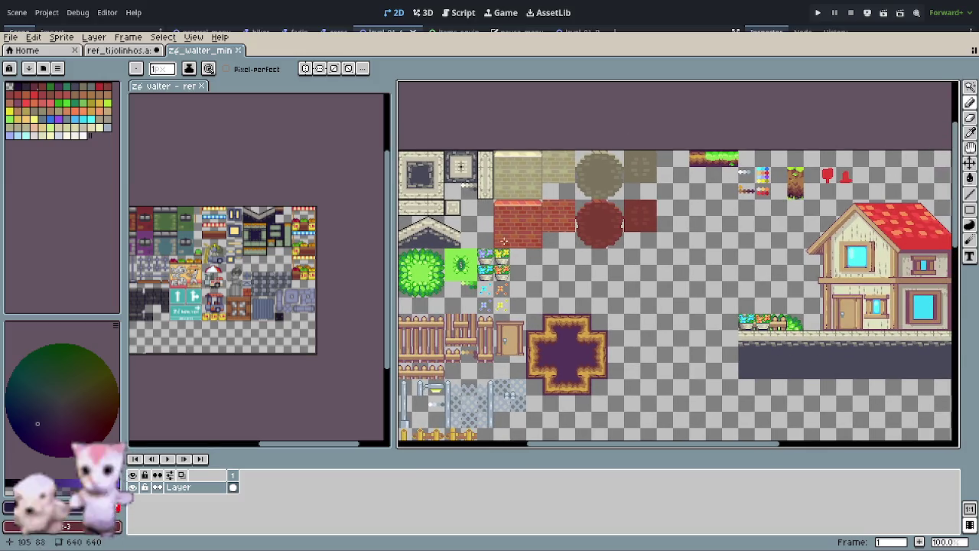
pyautogui.scroll(2, 547, 207)
pyautogui.scroll(-2, 561, 280)
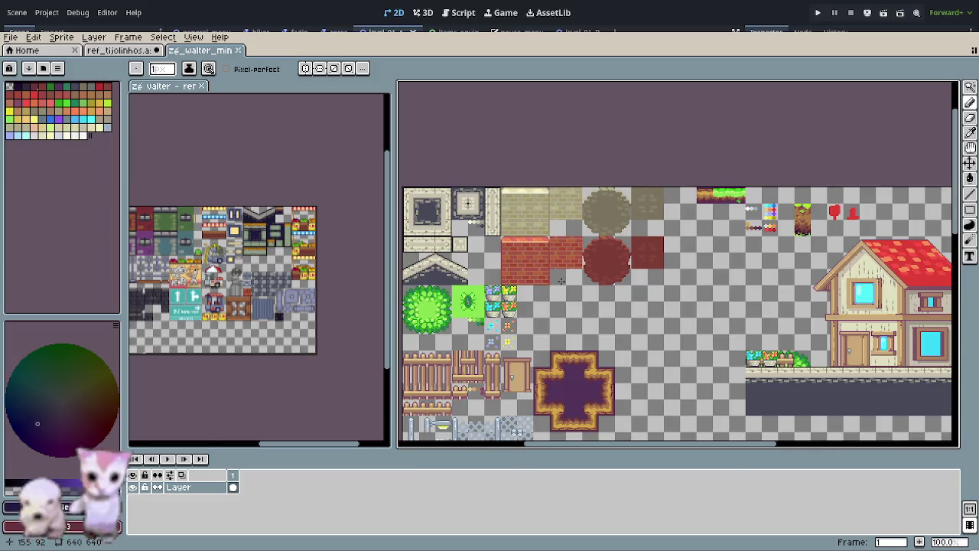
pyautogui.moveTo(647, 271)
pyautogui.mouseDown()
pyautogui.moveTo(647, 240)
pyautogui.moveTo(677, 266)
pyautogui.moveTo(321, 259)
pyautogui.mouseUp()
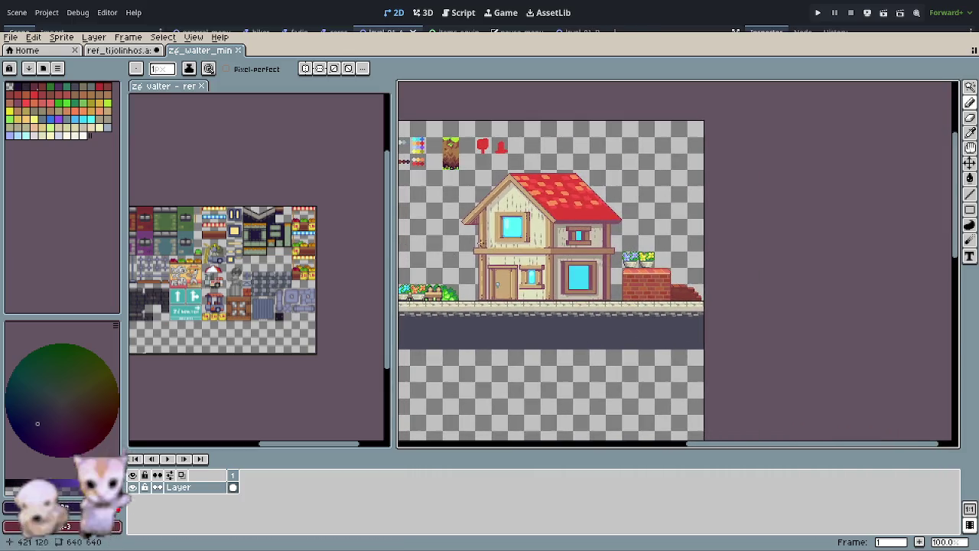
pyautogui.scroll(2, 636, 322)
pyautogui.scroll(-1, 636, 322)
pyautogui.moveTo(636, 322); pyautogui.dragTo(628, 298)
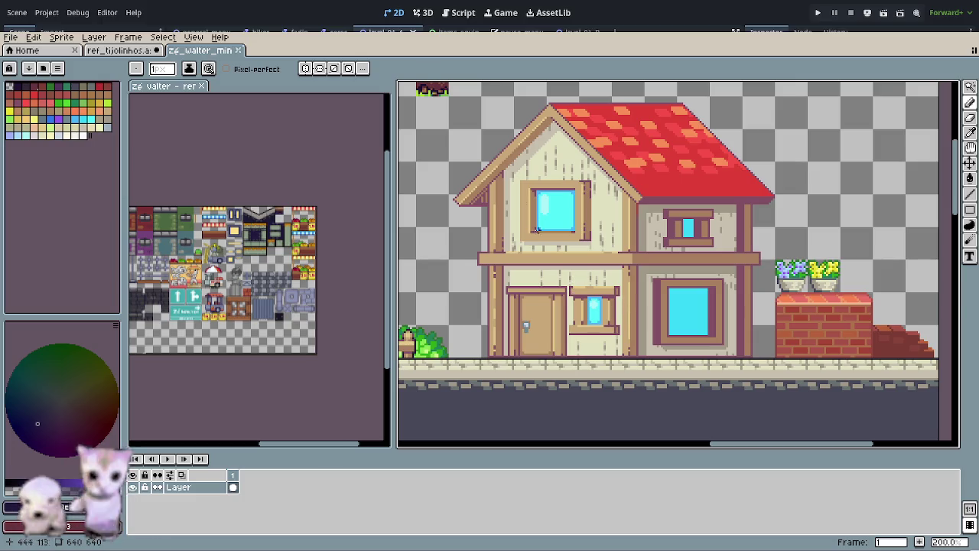
# Step: Box-select the whole house with a rectangle, then clear the selection
pyautogui.press('r')
pyautogui.moveTo(449, 97); pyautogui.dragTo(774, 356)
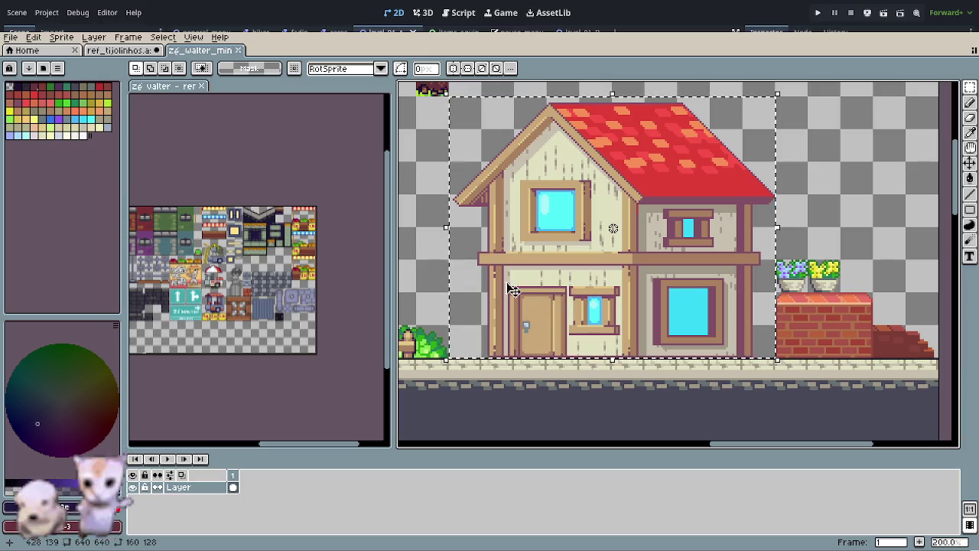
pyautogui.click(888, 238)
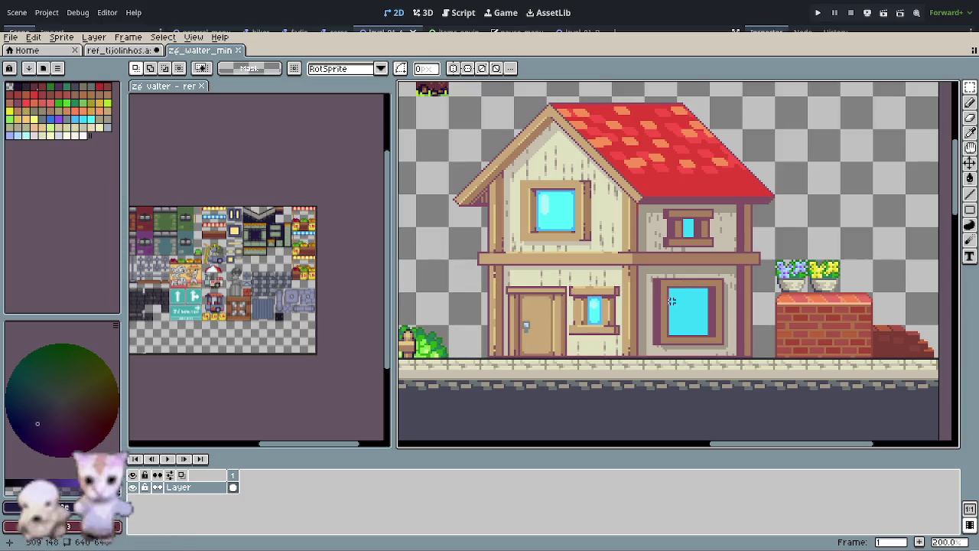
pyautogui.scroll(-2, 520, 327)
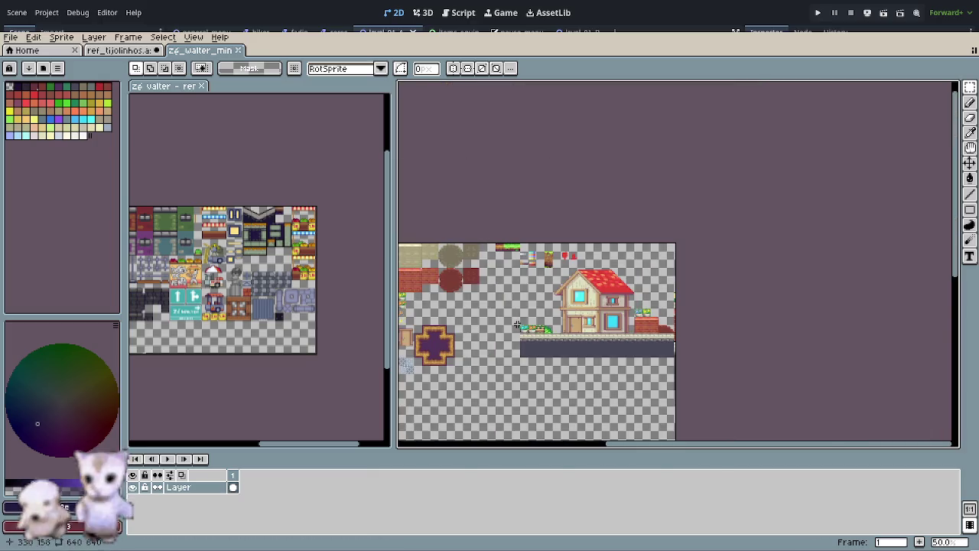
pyautogui.scroll(1, 582, 341)
pyautogui.scroll(2, 593, 327)
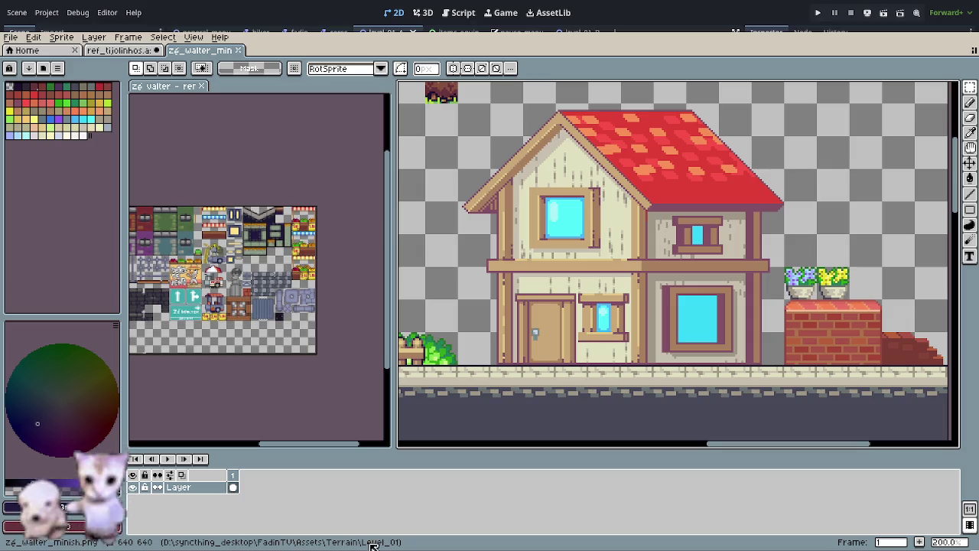
# Step: Widen the reference panel, then zoom and pan the zé valter remake sheet to its top-left tiles
pyautogui.scroll(2, 268, 339)
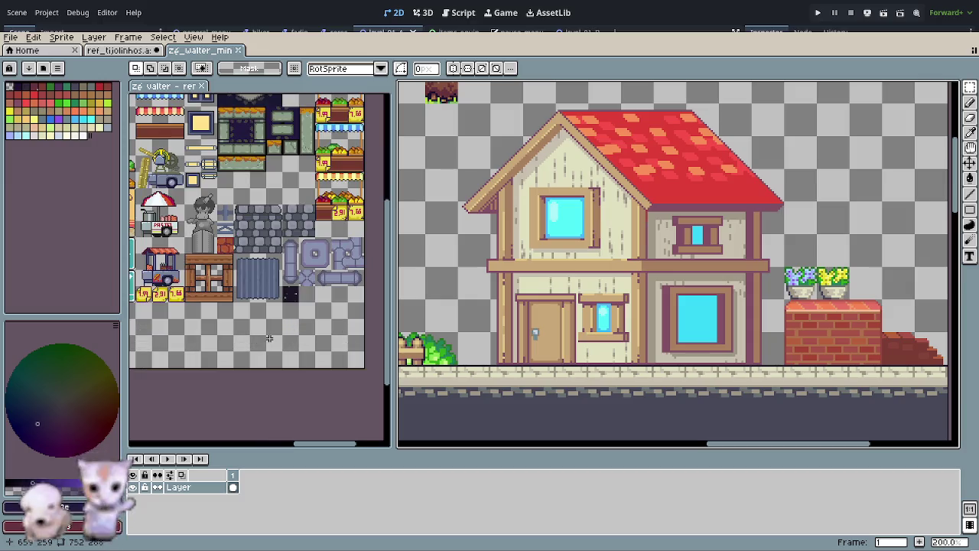
pyautogui.moveTo(393, 323)
pyautogui.mouseDown()
pyautogui.moveTo(485, 328)
pyautogui.moveTo(464, 329)
pyautogui.mouseUp()
pyautogui.scroll(-1, 350, 372)
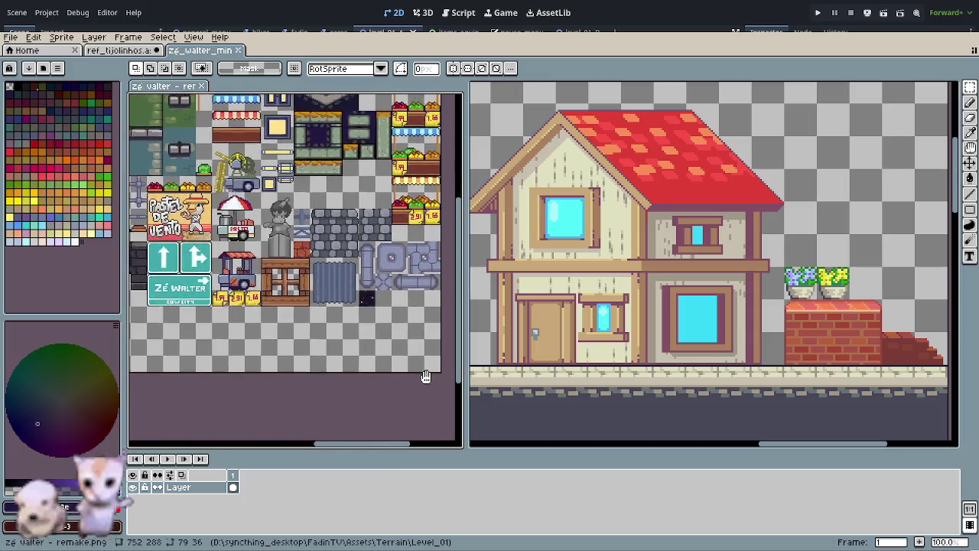
pyautogui.scroll(-1, 419, 389)
pyautogui.moveTo(420, 389); pyautogui.dragTo(410, 349)
pyautogui.moveTo(245, 383)
pyautogui.mouseDown()
pyautogui.moveTo(291, 324)
pyautogui.moveTo(367, 327)
pyautogui.moveTo(342, 325)
pyautogui.moveTo(297, 341)
pyautogui.mouseUp()
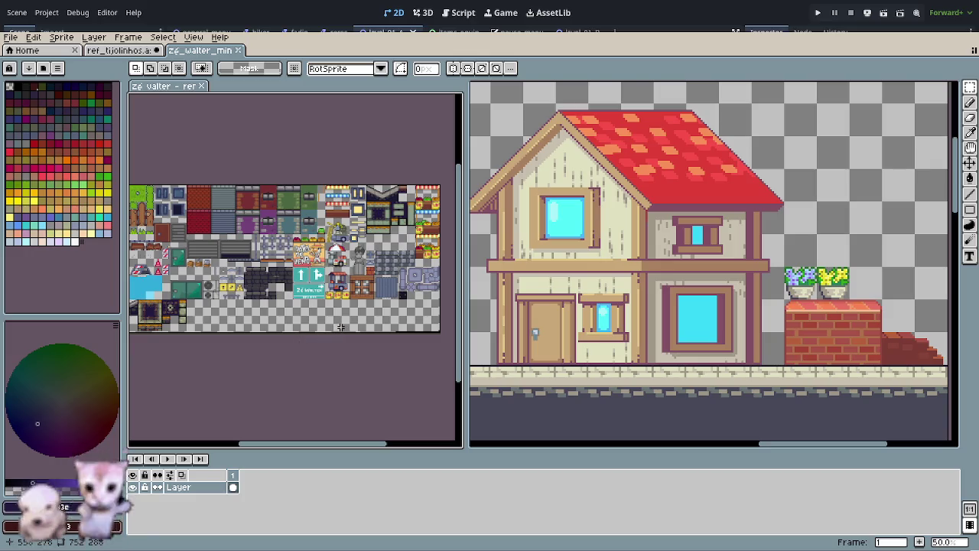
pyautogui.moveTo(341, 326)
pyautogui.mouseDown()
pyautogui.moveTo(272, 293)
pyautogui.moveTo(345, 358)
pyautogui.mouseUp()
pyautogui.scroll(3, 342, 338)
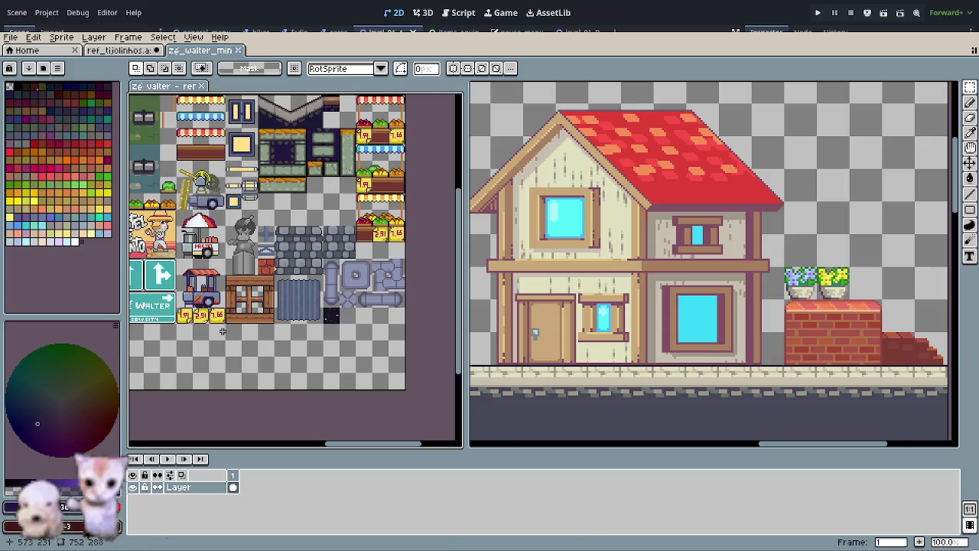
pyautogui.moveTo(222, 331)
pyautogui.mouseDown()
pyautogui.moveTo(240, 372)
pyautogui.moveTo(263, 352)
pyautogui.moveTo(256, 363)
pyautogui.moveTo(456, 338)
pyautogui.mouseUp()
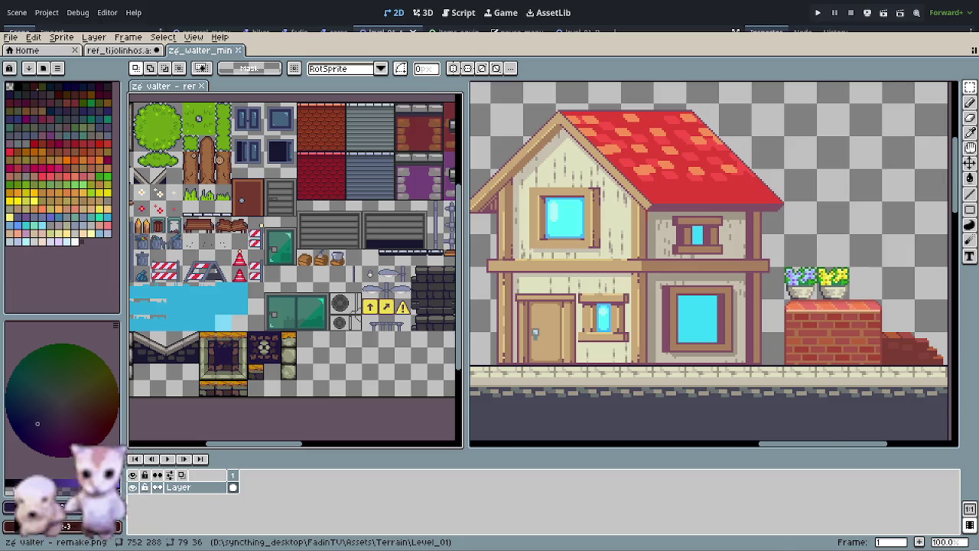
# Step: Switch from Aseprite to the YouTube video in the browser
pyautogui.hotkey('alt', 'Tab')
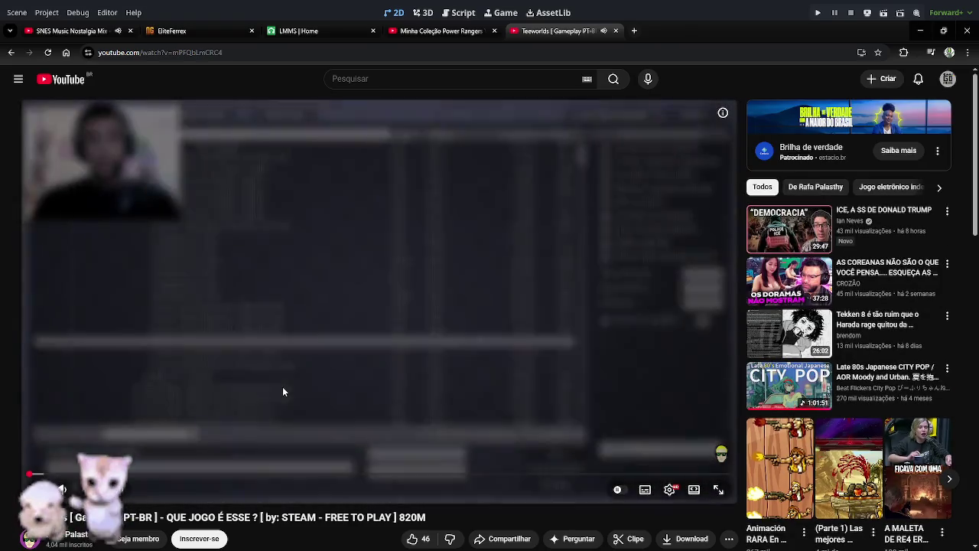
# Step: Pause and resume the Teeworlds gameplay video, then bring up its settings
pyautogui.click(282, 380)
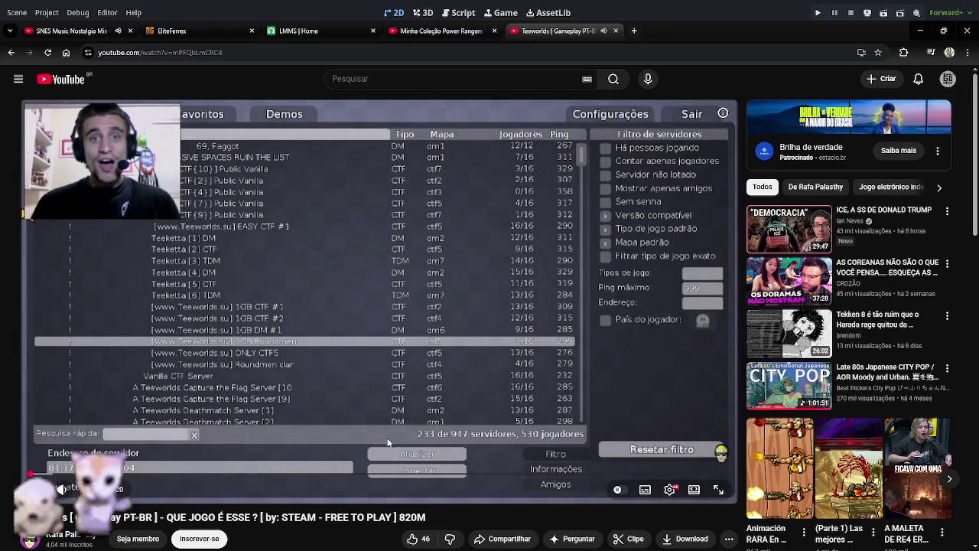
pyautogui.moveTo(63, 494)
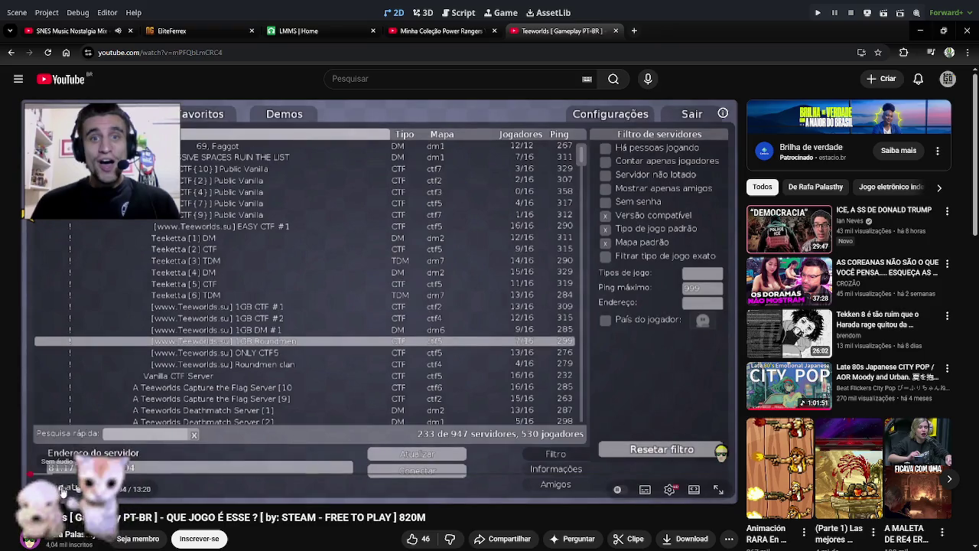
pyautogui.click(279, 352)
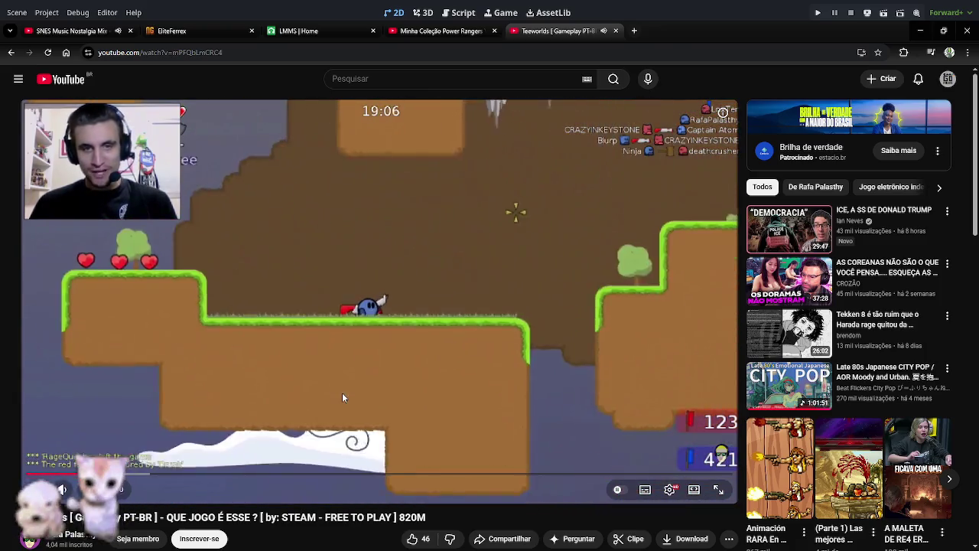
pyautogui.click(669, 490)
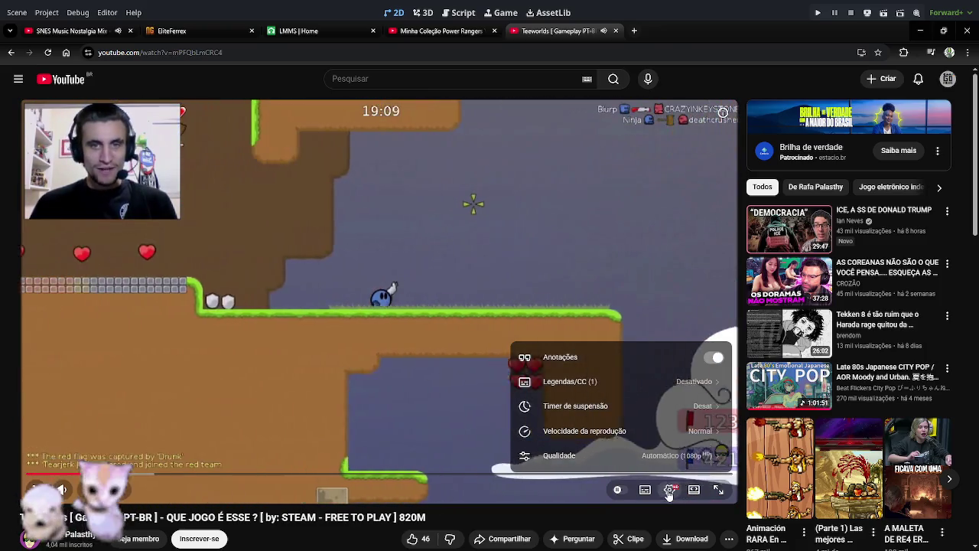
pyautogui.click(585, 432)
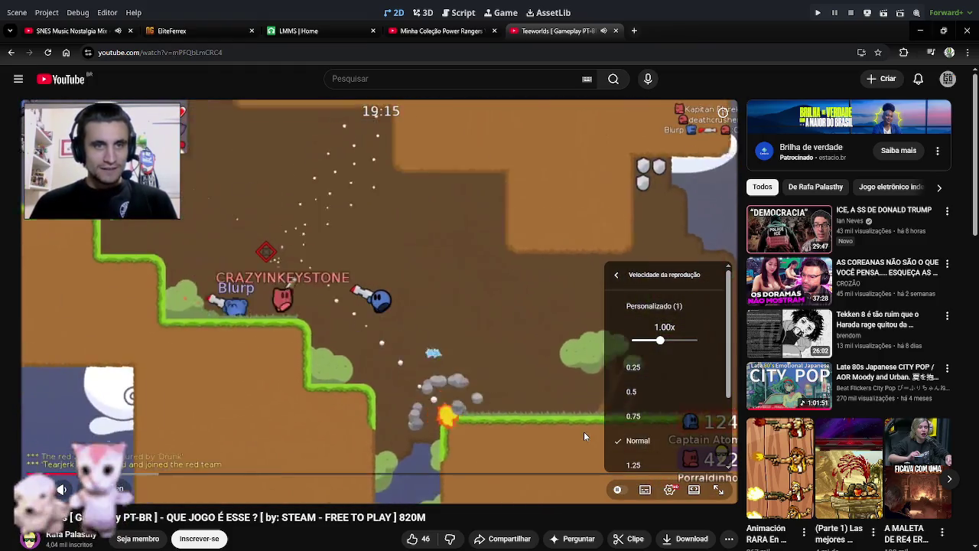
pyautogui.click(632, 396)
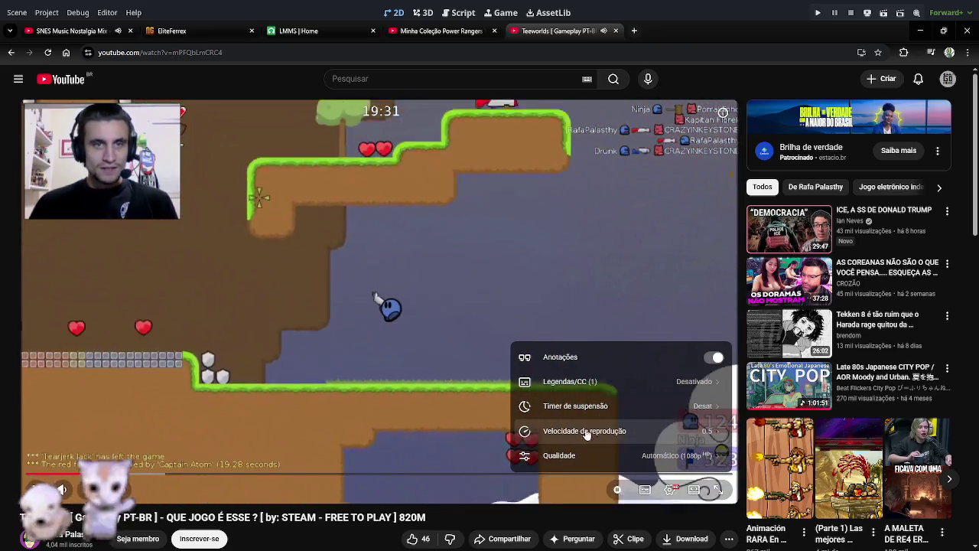
pyautogui.click(597, 432)
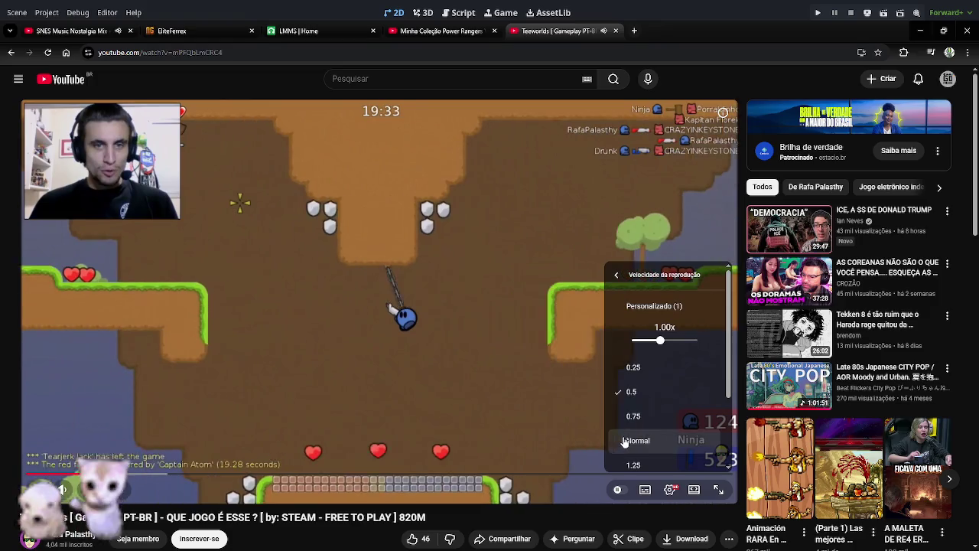
pyautogui.click(635, 440)
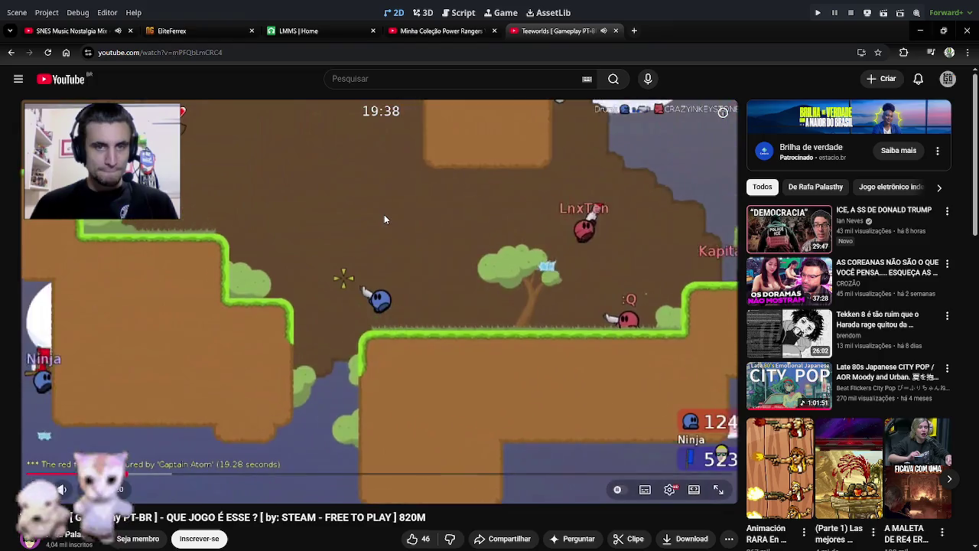
pyautogui.click(384, 218)
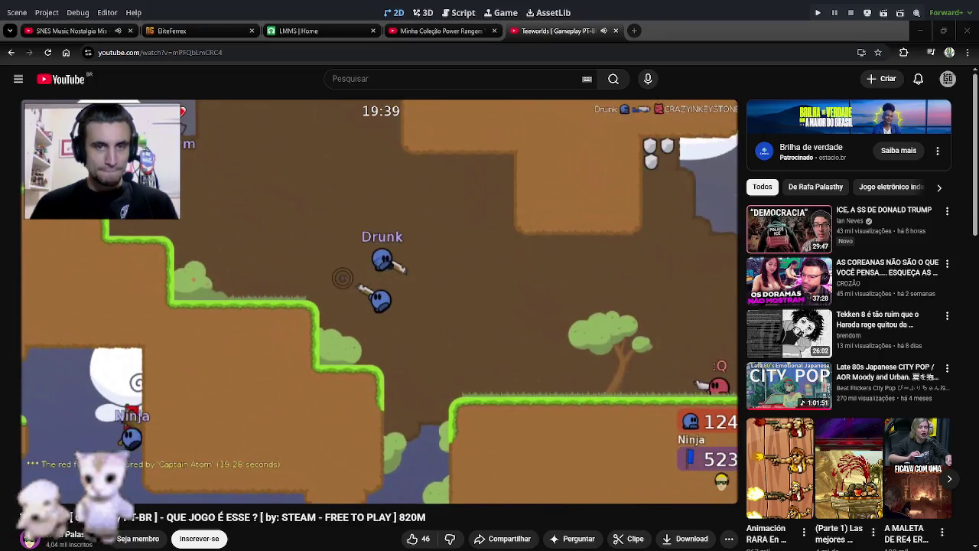
pyautogui.hotkey('alt', 'Tab')
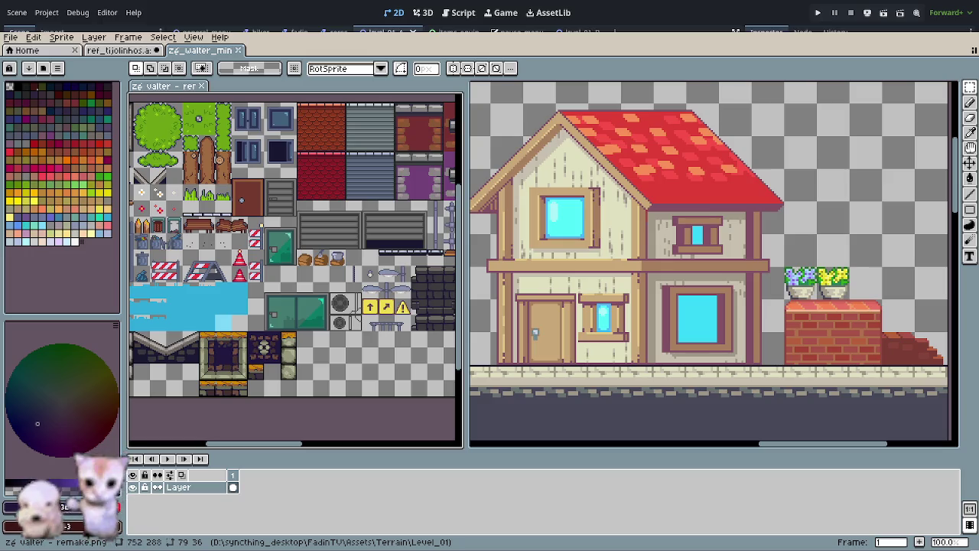
# Step: Zoom out and pan the sprite sheet, then close the zé_walter_minish.png file
pyautogui.scroll(-3, 535, 345)
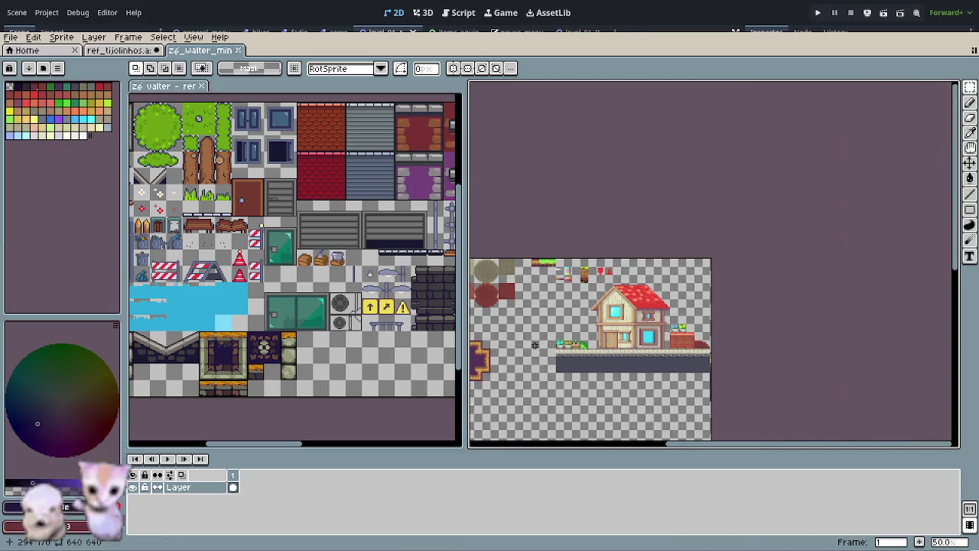
pyautogui.moveTo(605, 373); pyautogui.dragTo(654, 313)
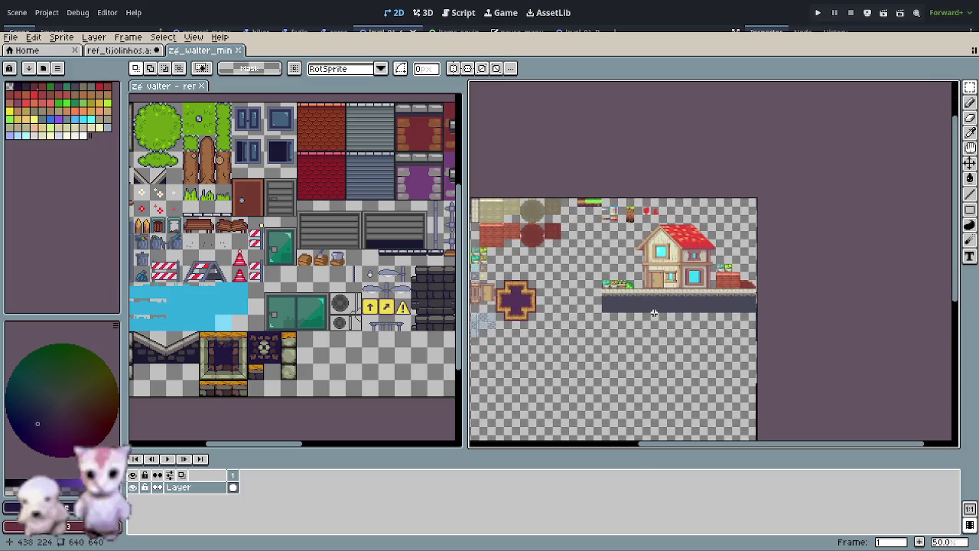
pyautogui.click(238, 50)
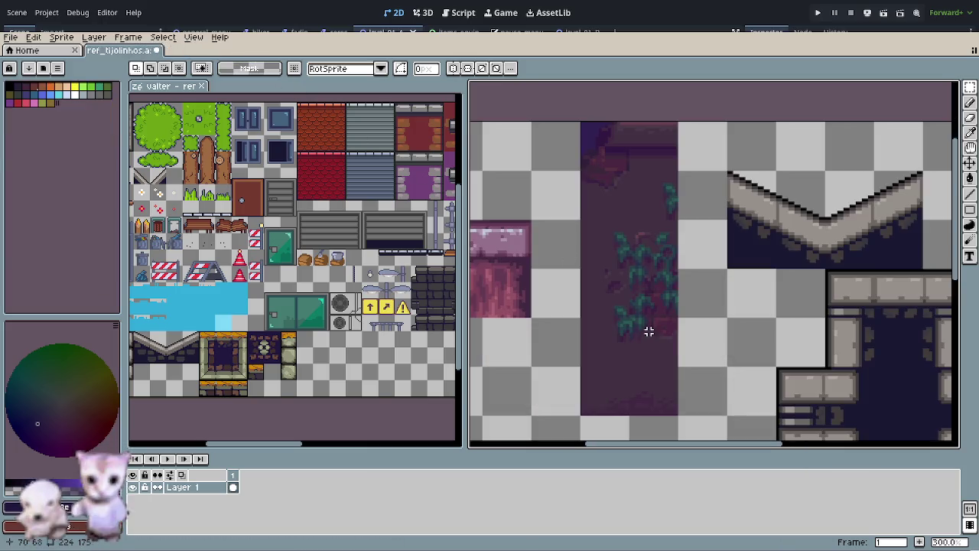
pyautogui.scroll(-1, 649, 332)
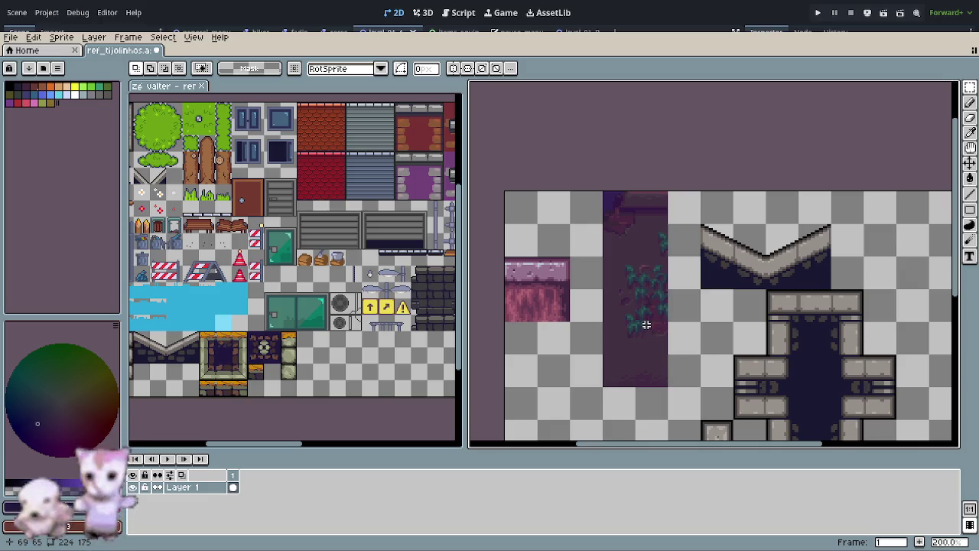
pyautogui.scroll(-2, 635, 253)
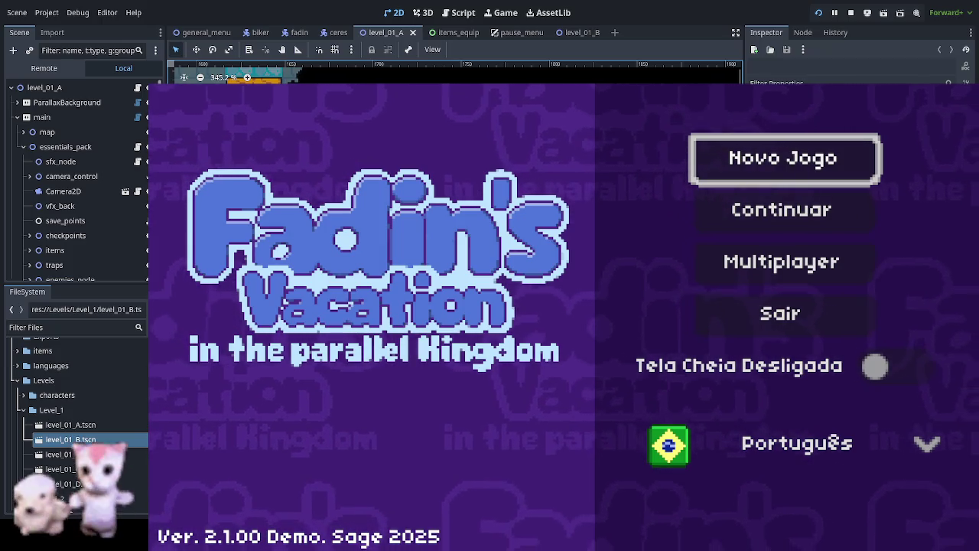
# Step: Choose Continuar on the title menu, walk left along the road, and enter Zé Walter 1
pyautogui.press('Down')
pyautogui.press('Return')
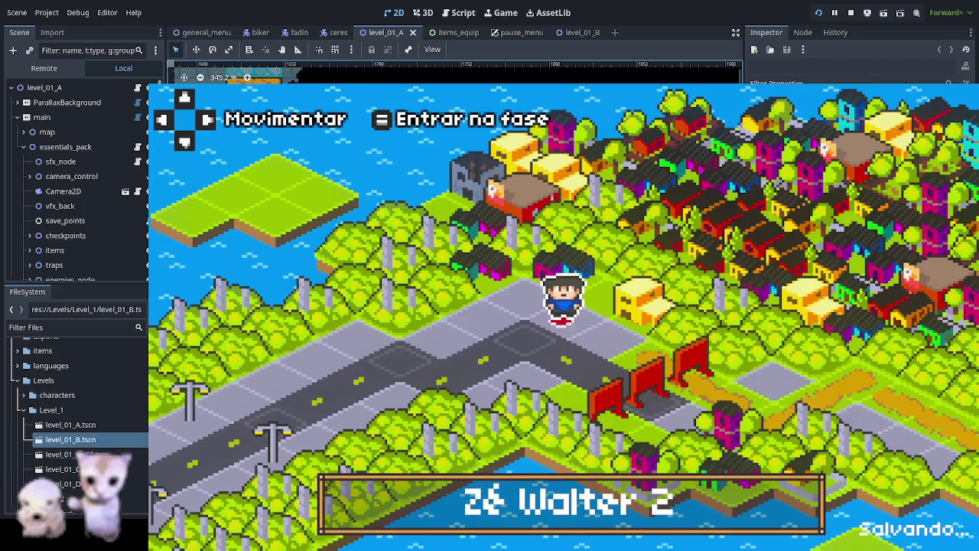
pyautogui.press('Left')
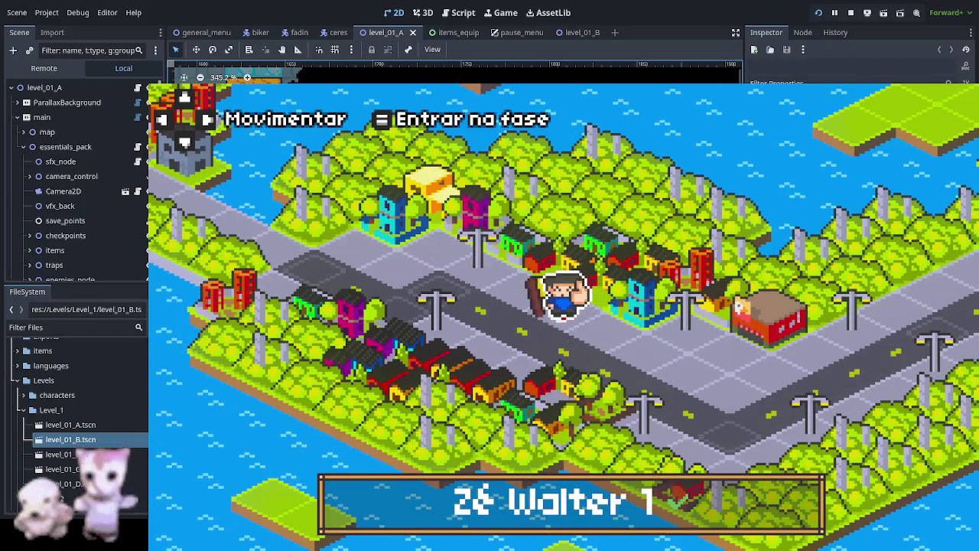
pyautogui.press('Return')
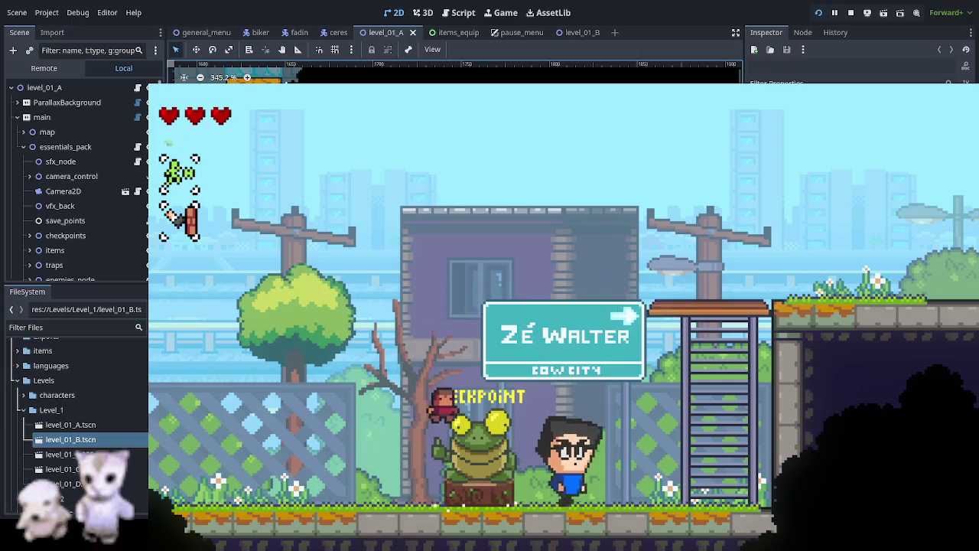
# Step: Climb into the next room and fight past the balloon cows along the top ledge
pyautogui.press('Right')
pyautogui.press('Up')
pyautogui.press('Right')
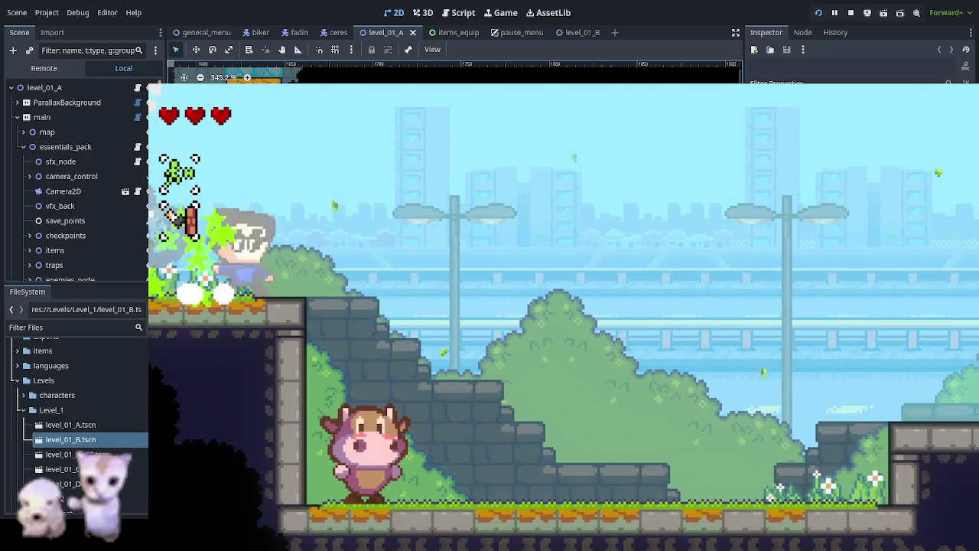
pyautogui.press('Right')
pyautogui.press('space')
pyautogui.press('Left')
pyautogui.press('space')
pyautogui.press('Right')
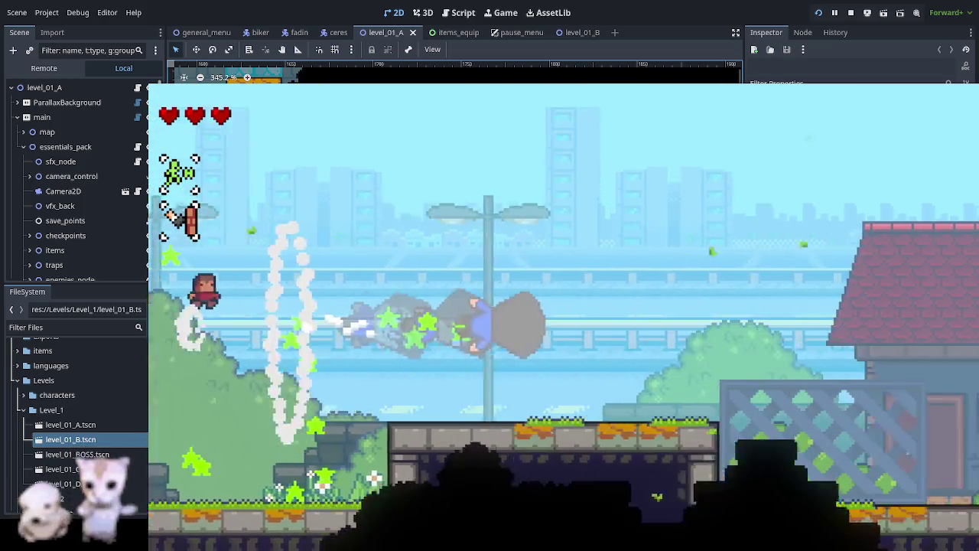
pyautogui.press('Right')
pyautogui.press('space')
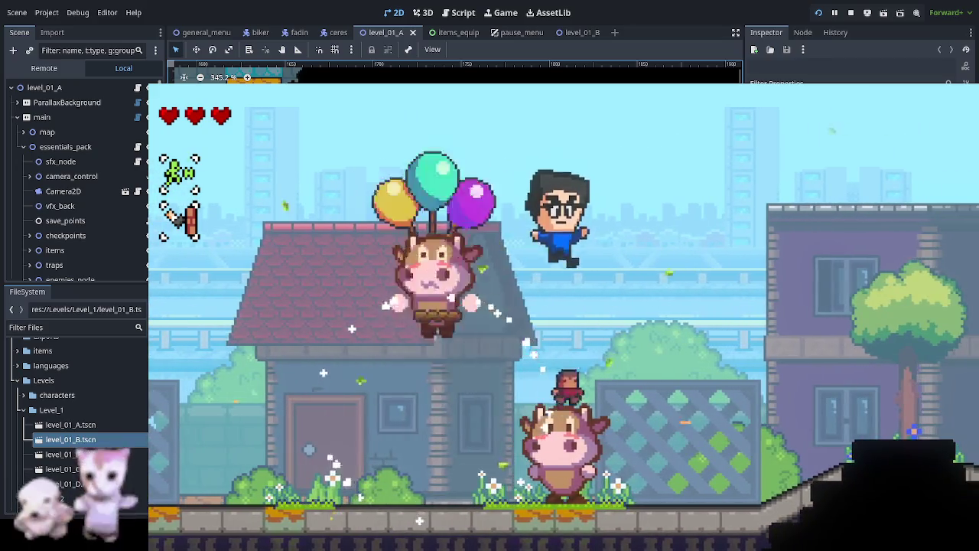
pyautogui.press('Right')
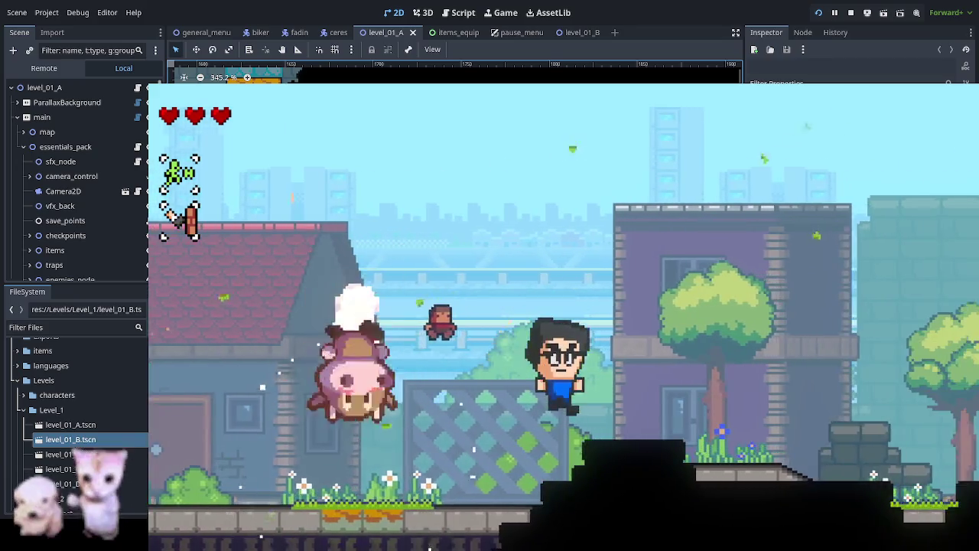
pyautogui.press('space')
pyautogui.press('Right')
pyautogui.press('space')
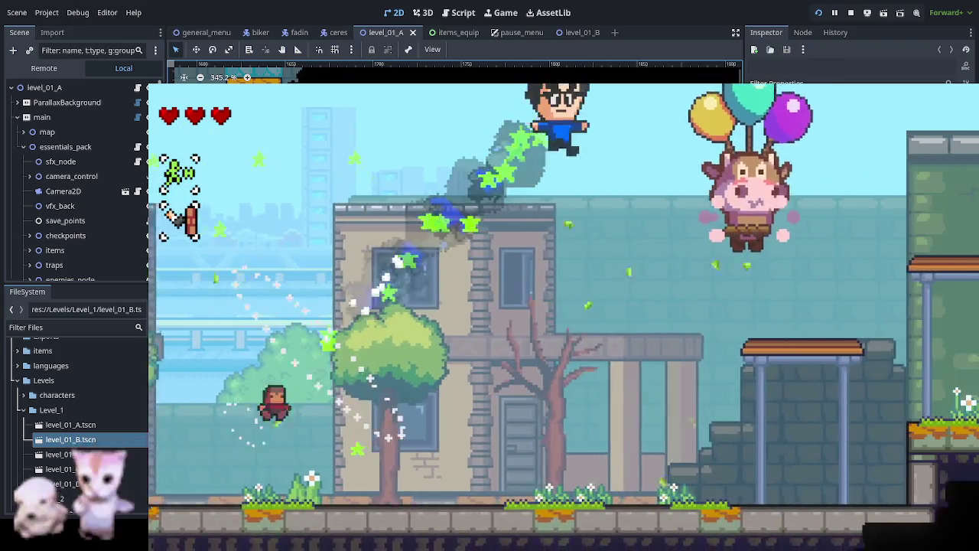
pyautogui.press('Right')
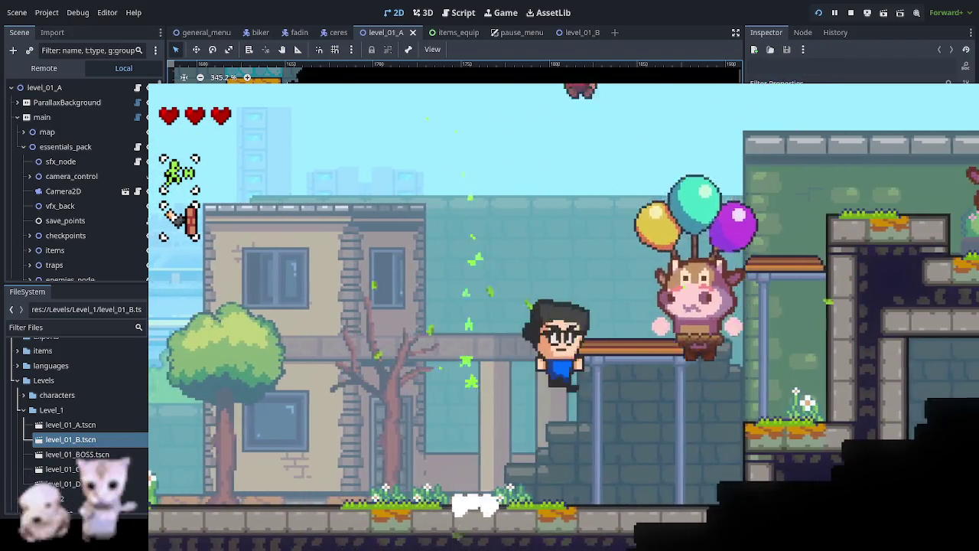
pyautogui.press('Right')
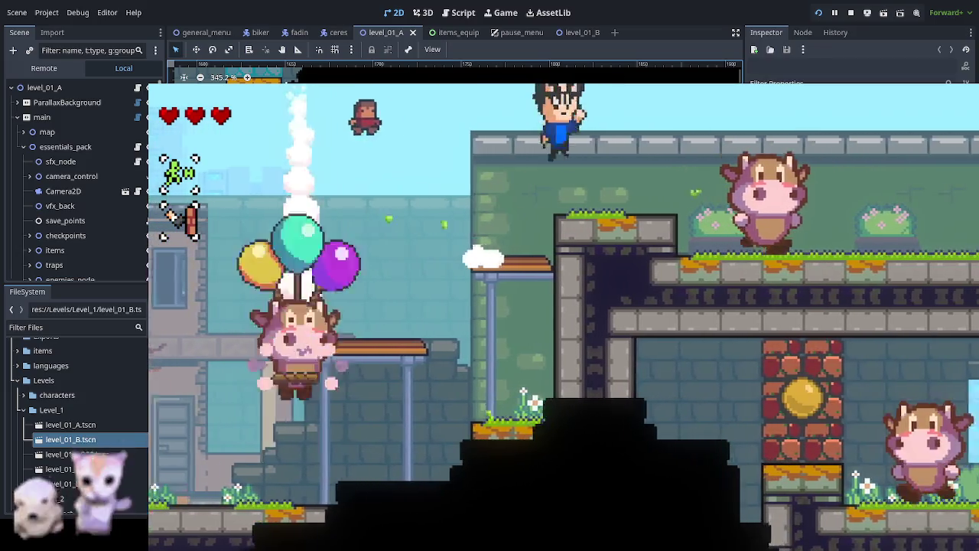
pyautogui.press('Right')
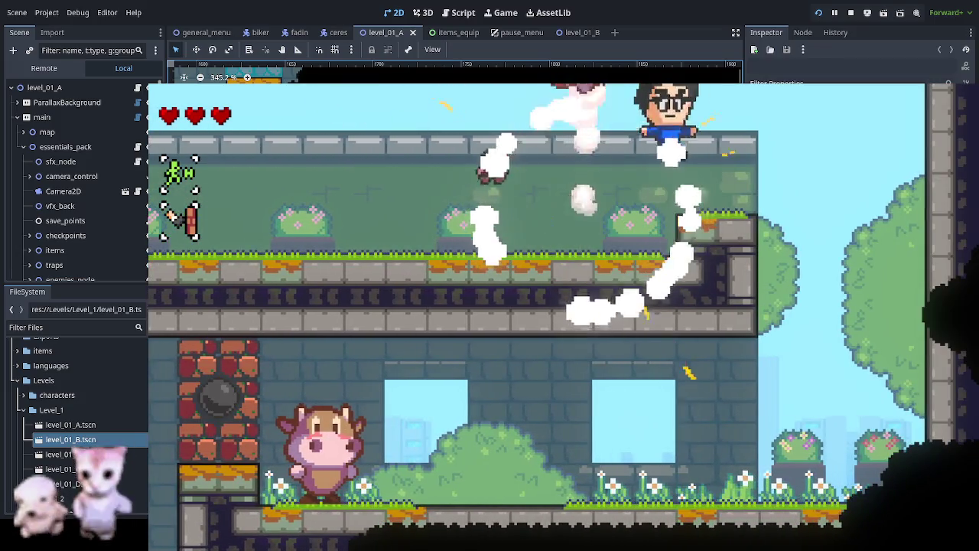
pyautogui.press('Right')
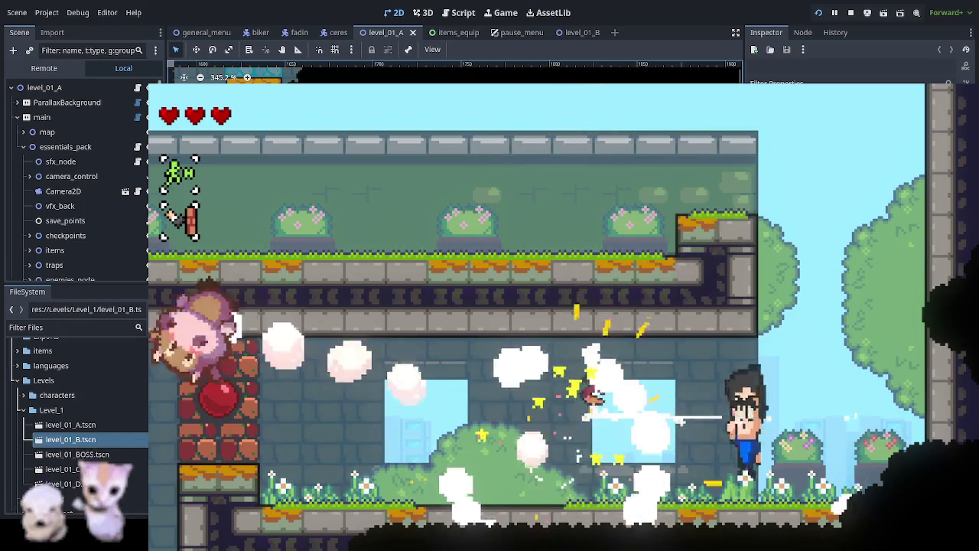
# Step: Pass the cow platform, ride the stone block, and stomp the pig boss by the frog checkpoint
pyautogui.press('Left')
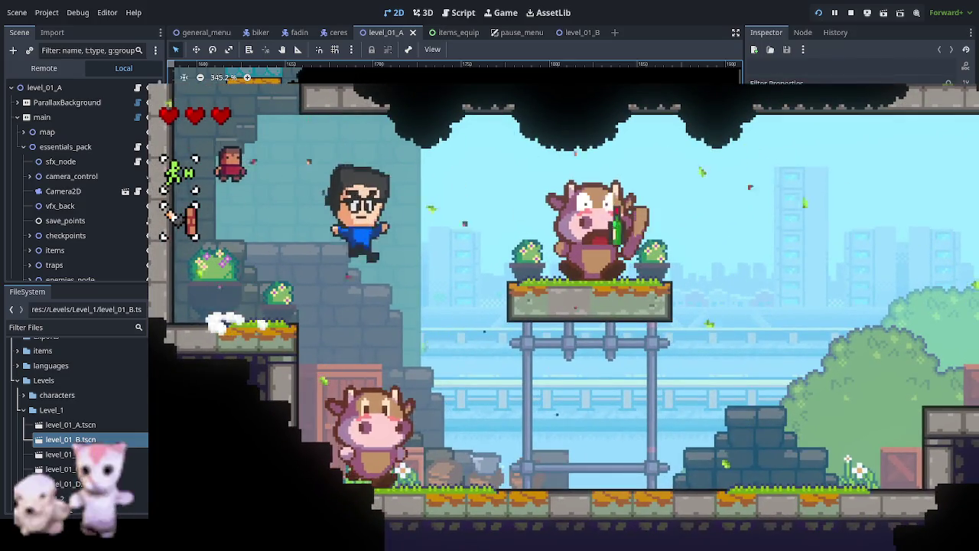
pyautogui.press('Right')
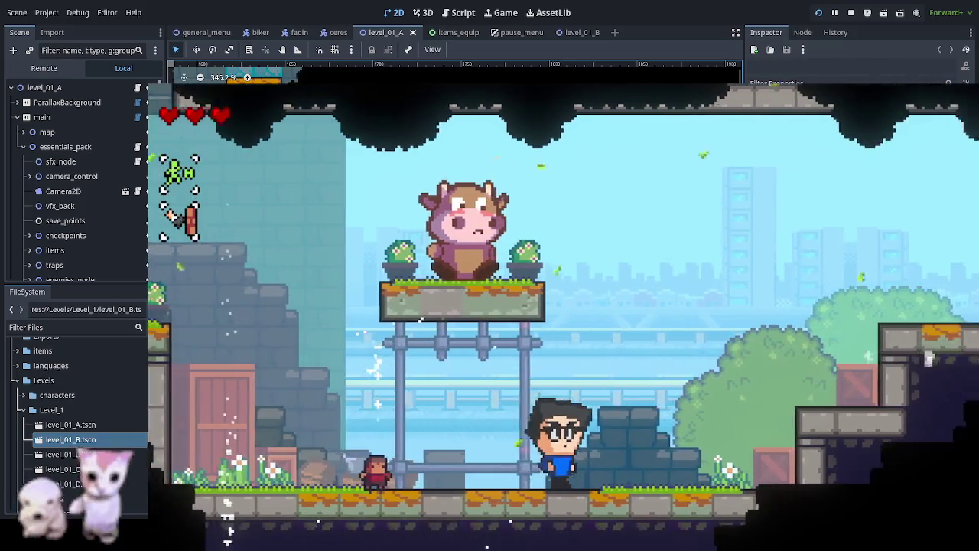
pyautogui.press('space')
pyautogui.press('x')
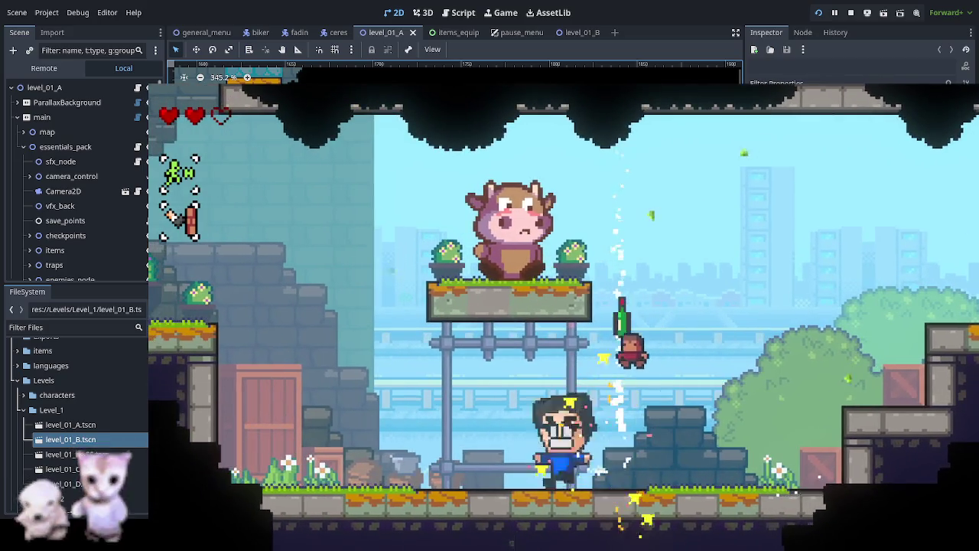
pyautogui.press('Left')
pyautogui.press('Right')
pyautogui.press('space')
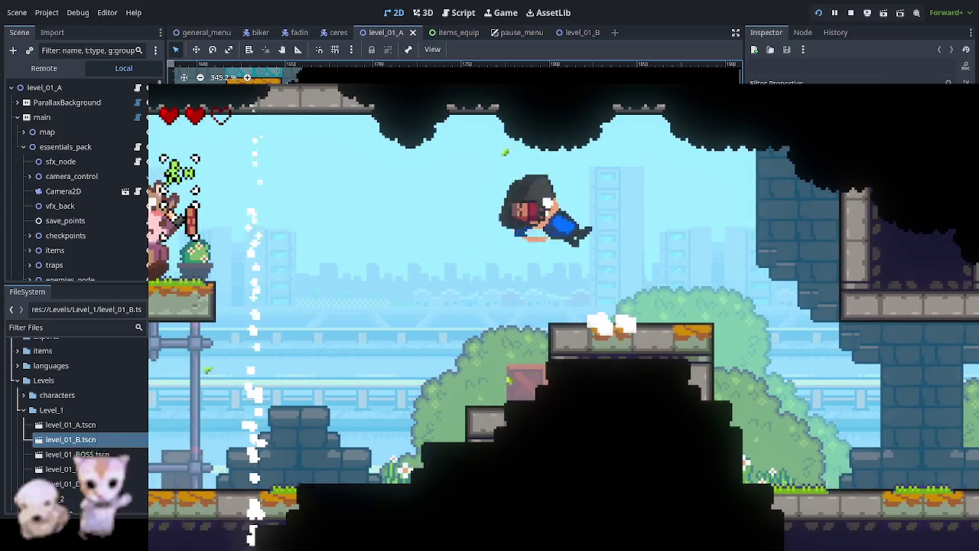
pyautogui.press('Right')
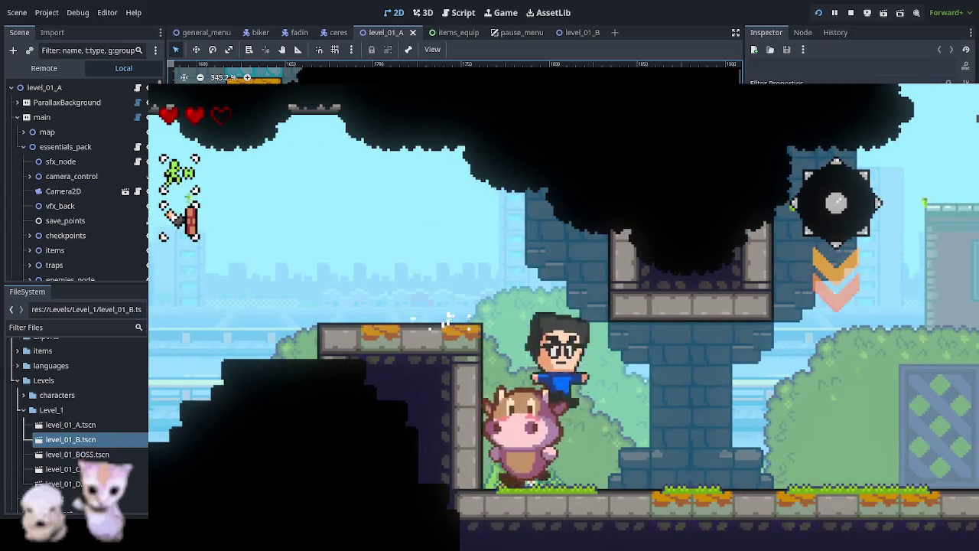
pyautogui.press('Right')
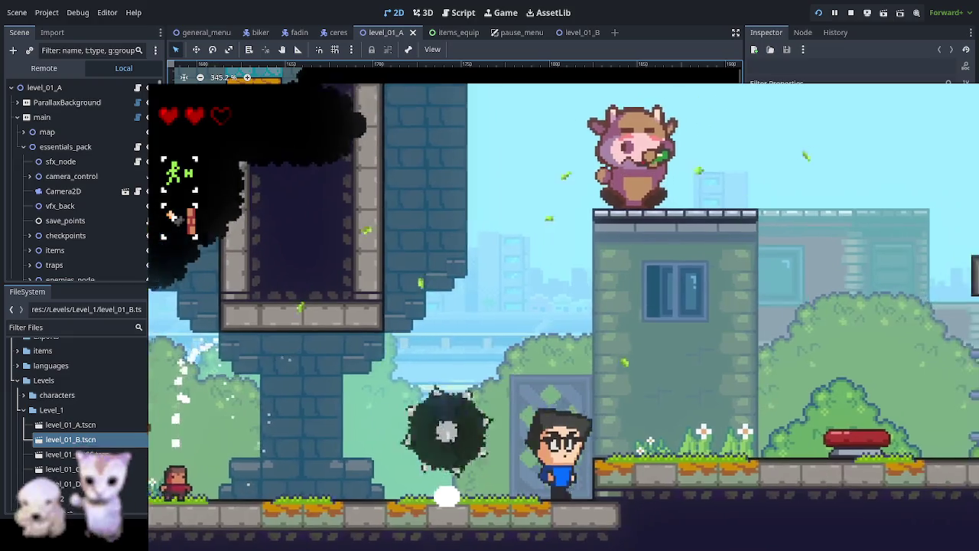
pyautogui.press('space')
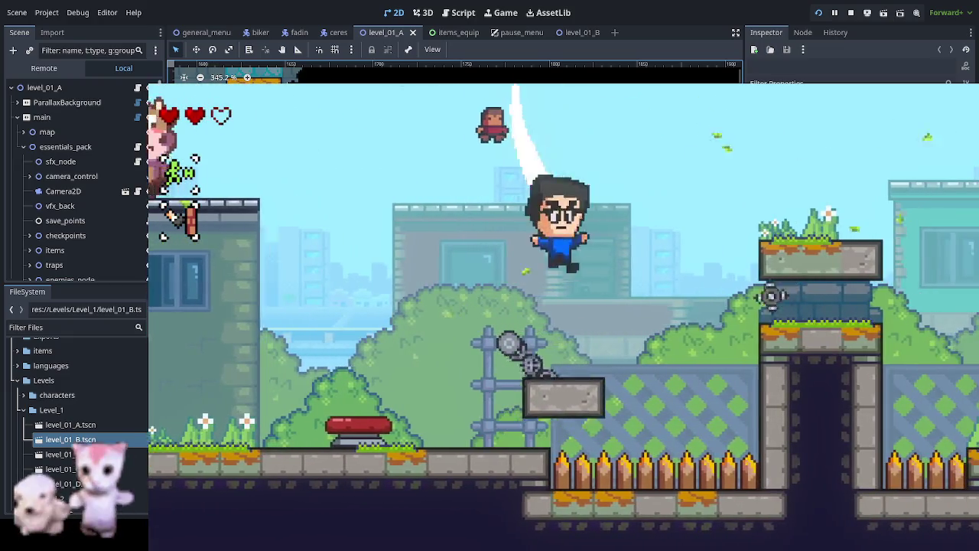
pyautogui.press('Right')
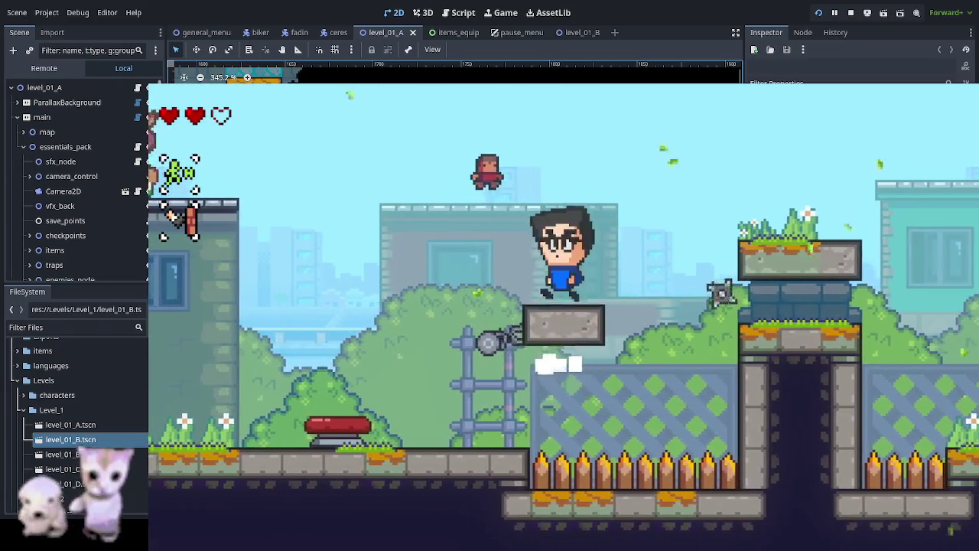
pyautogui.press('x')
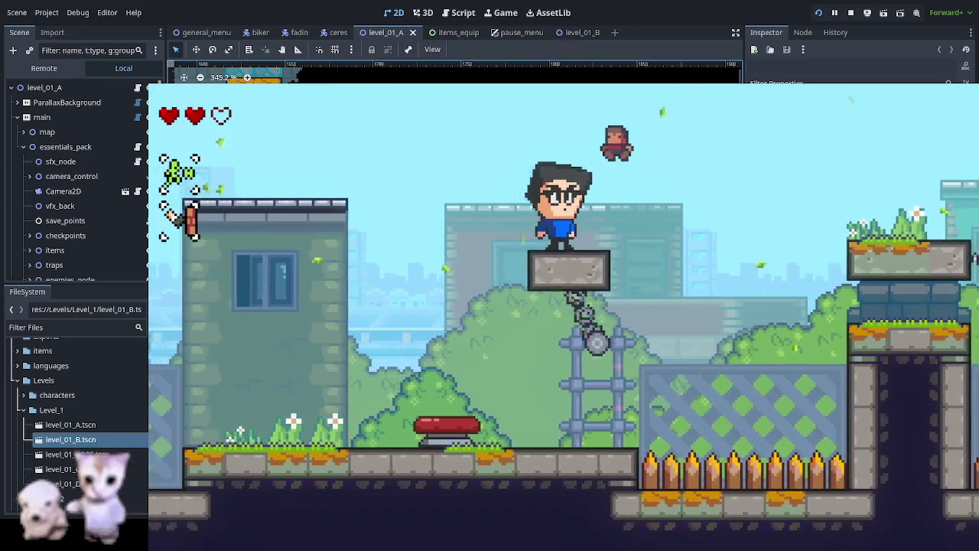
pyautogui.press('Right')
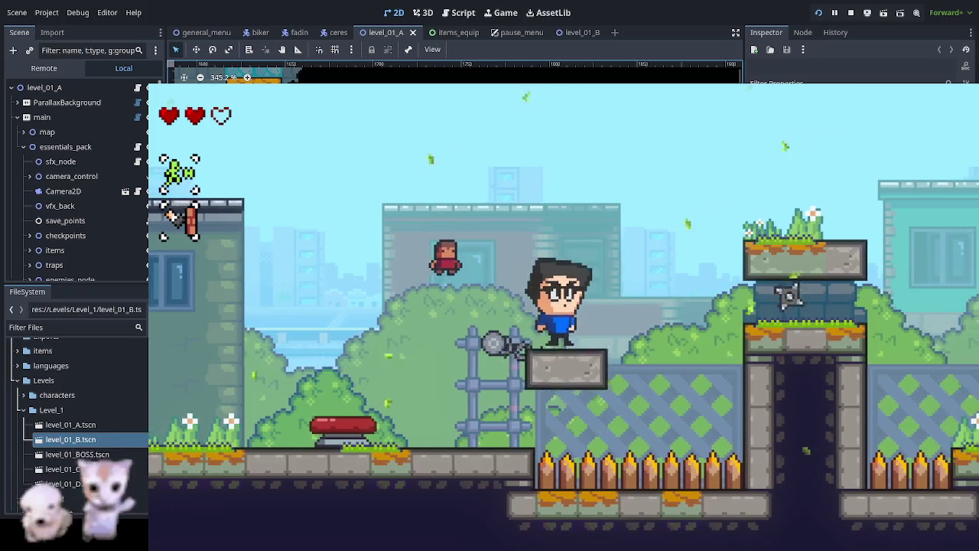
pyautogui.press('space')
pyautogui.press('Right')
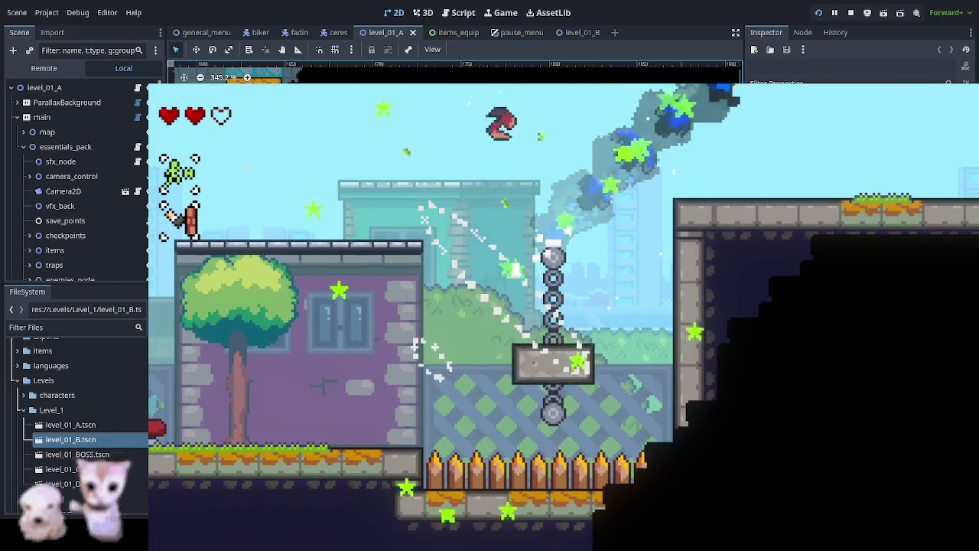
pyautogui.press('Right')
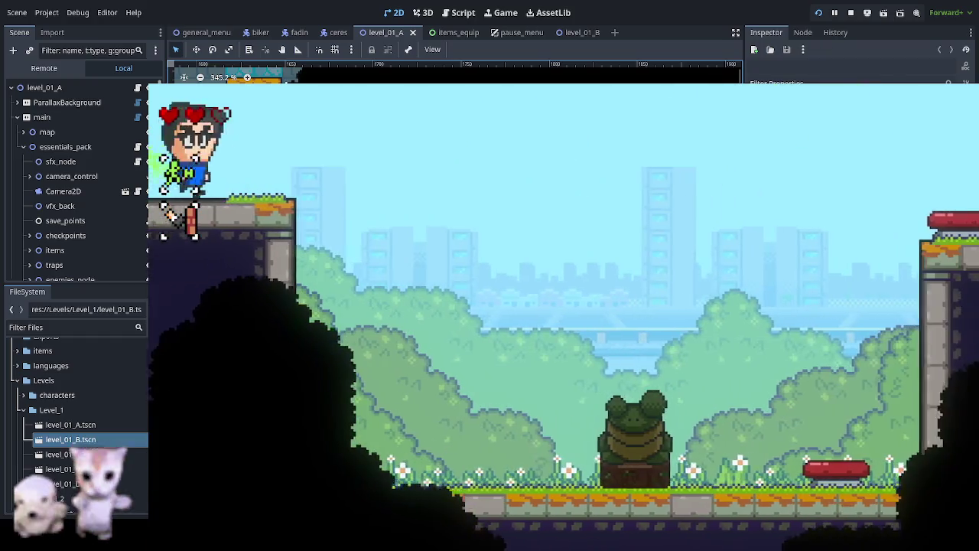
pyautogui.press('space')
pyautogui.press('Right')
pyautogui.press('Right')
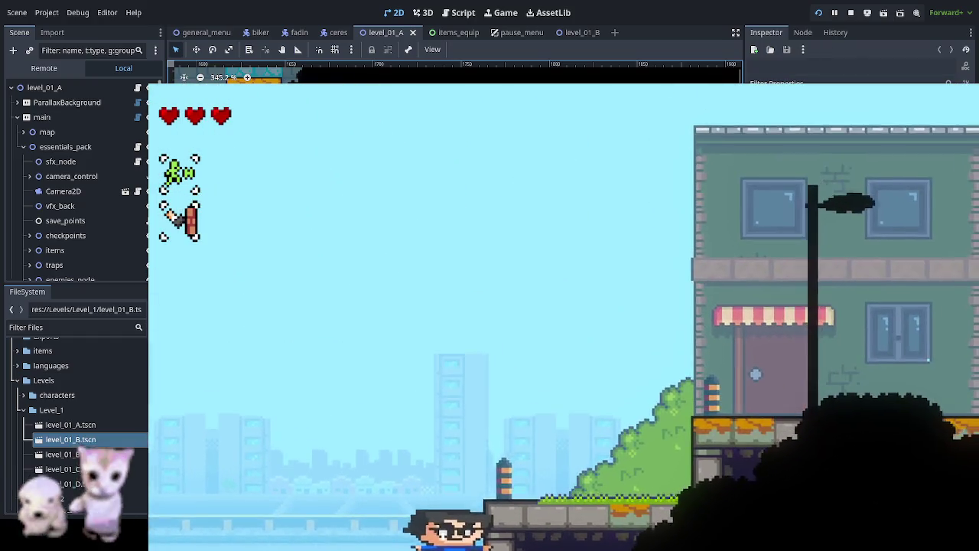
pyautogui.press('Right')
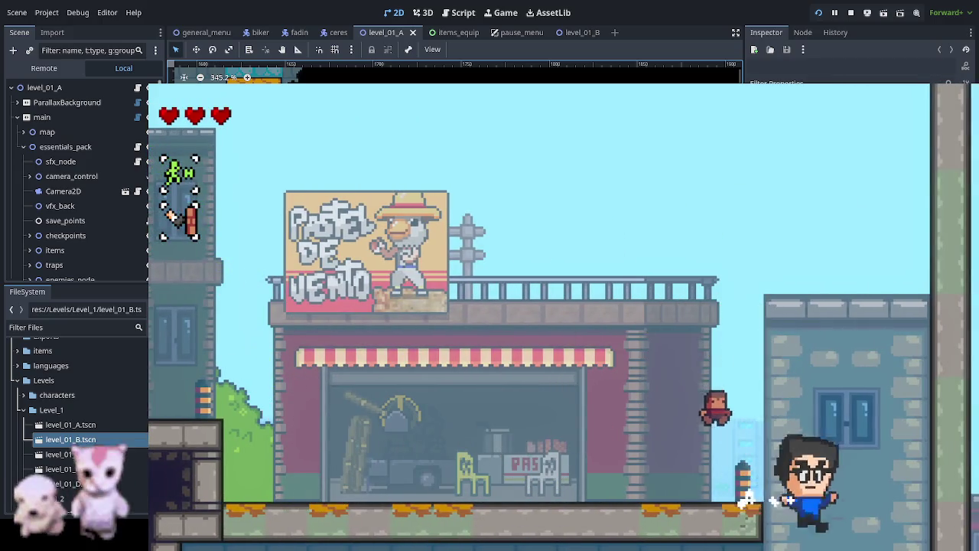
# Step: Cross the spike pit, climb the market stall, hammer the cows and jump out of the lower room
pyautogui.press('space')
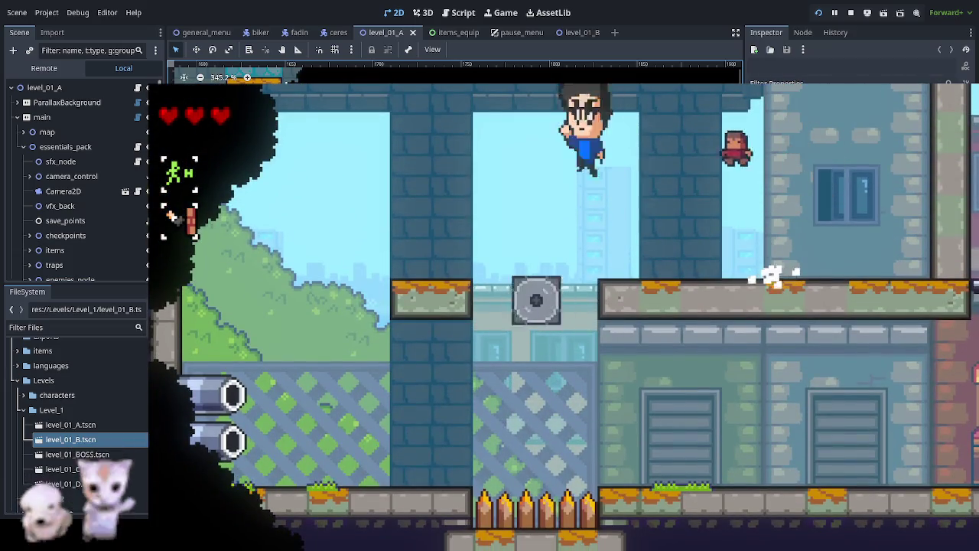
pyautogui.press('Left')
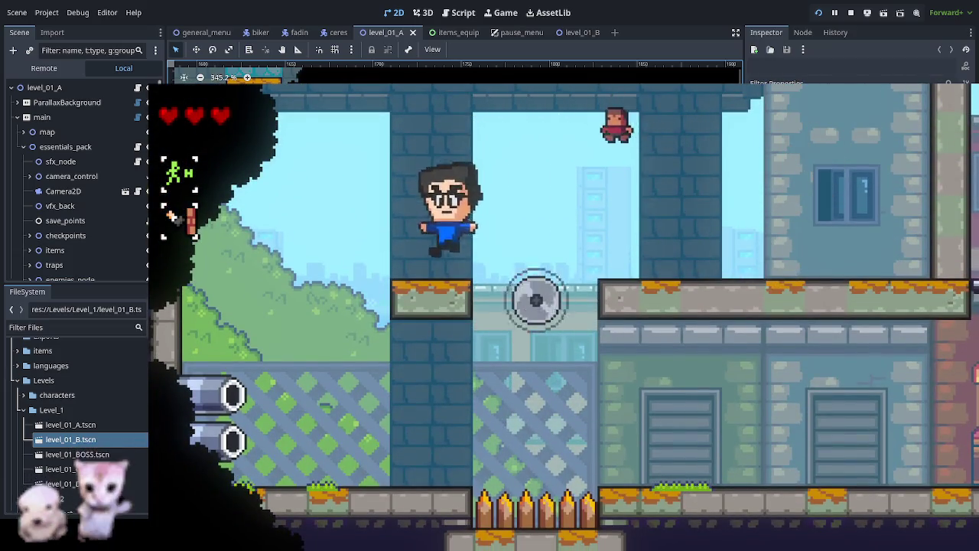
pyautogui.press('Right')
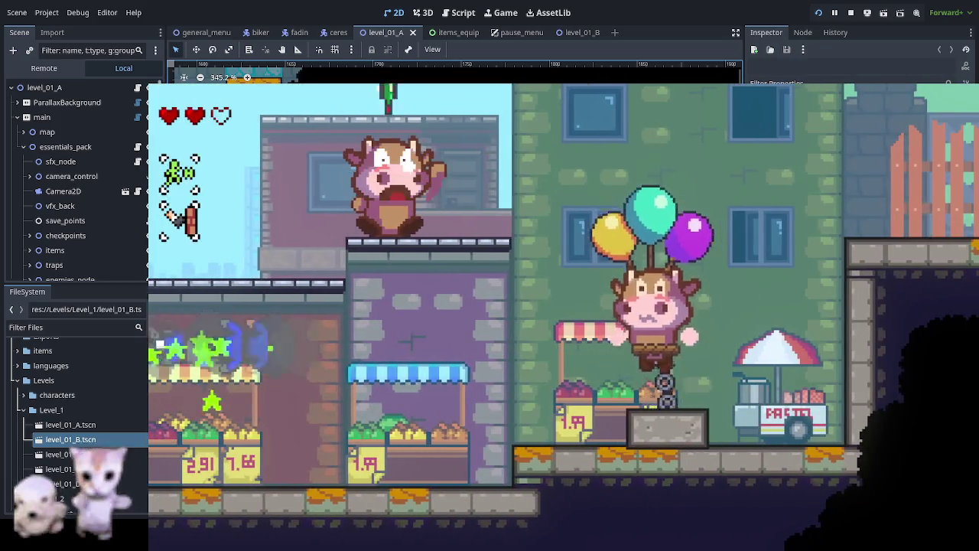
pyautogui.press('space')
pyautogui.press('Right')
pyautogui.press('space')
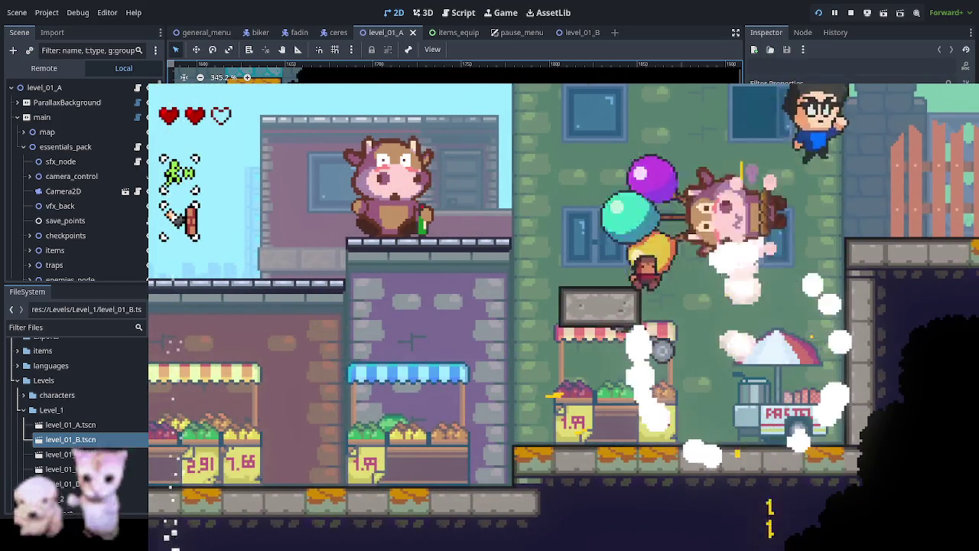
pyautogui.press('Right')
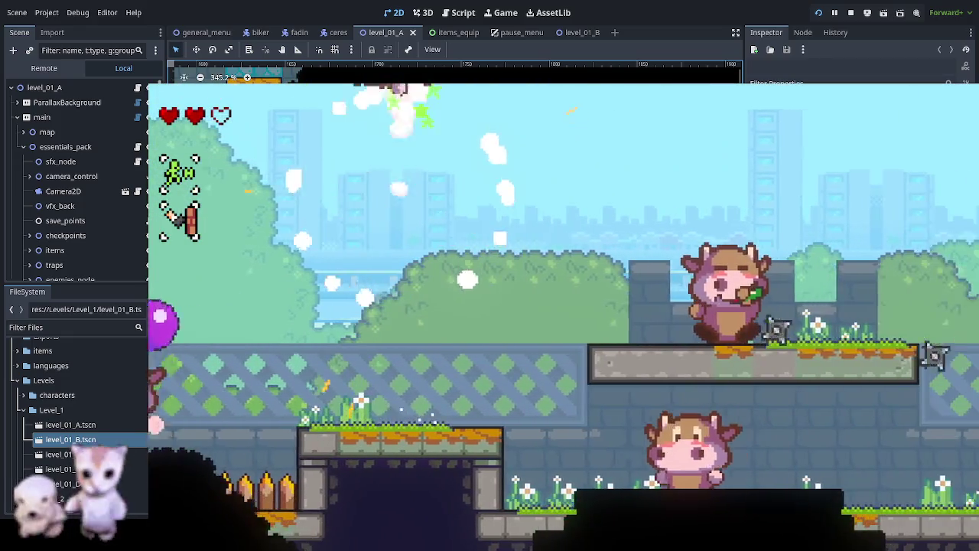
pyautogui.press('Right')
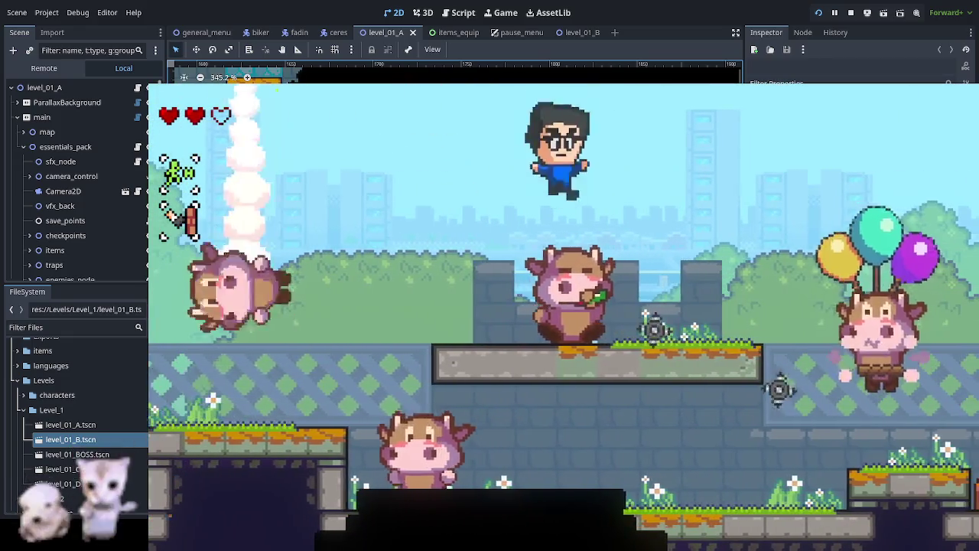
pyautogui.press('space')
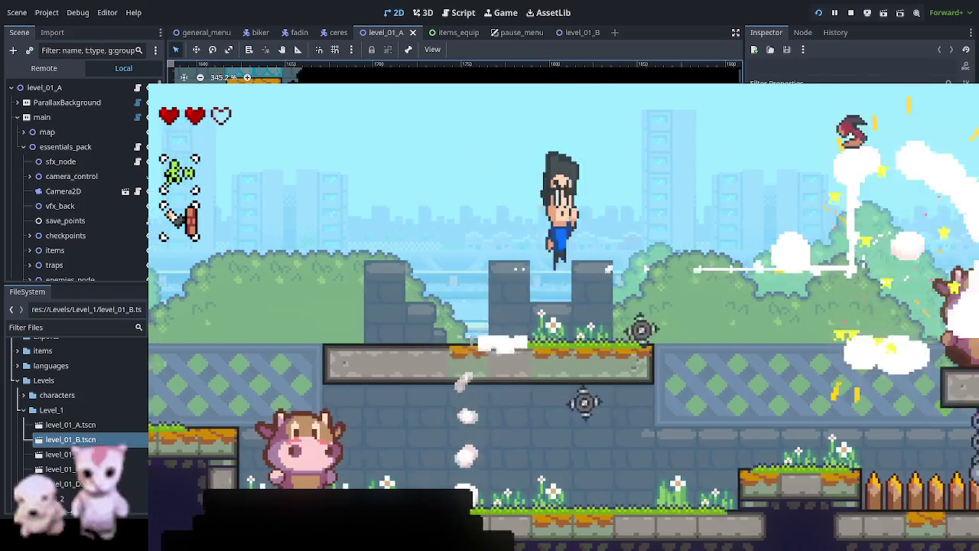
pyautogui.press('Right')
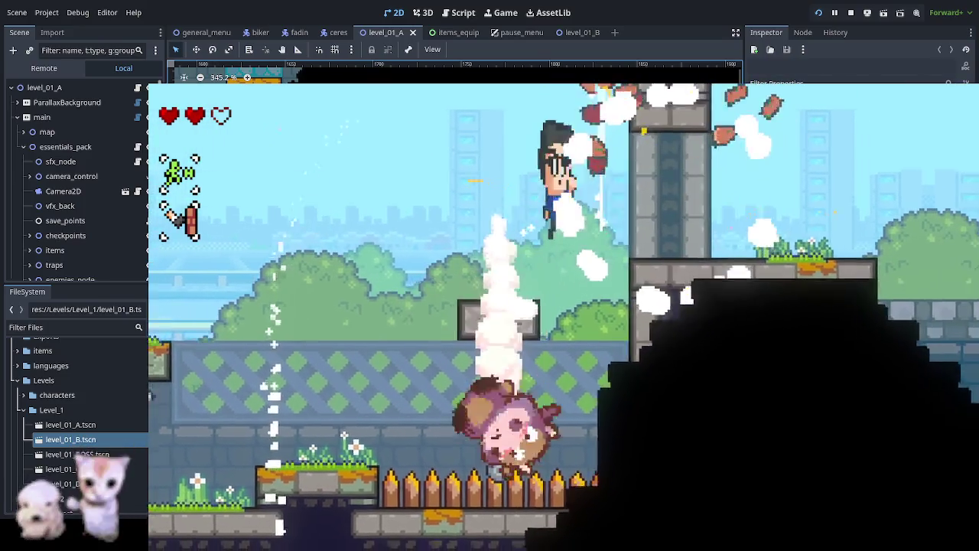
pyautogui.press('Right')
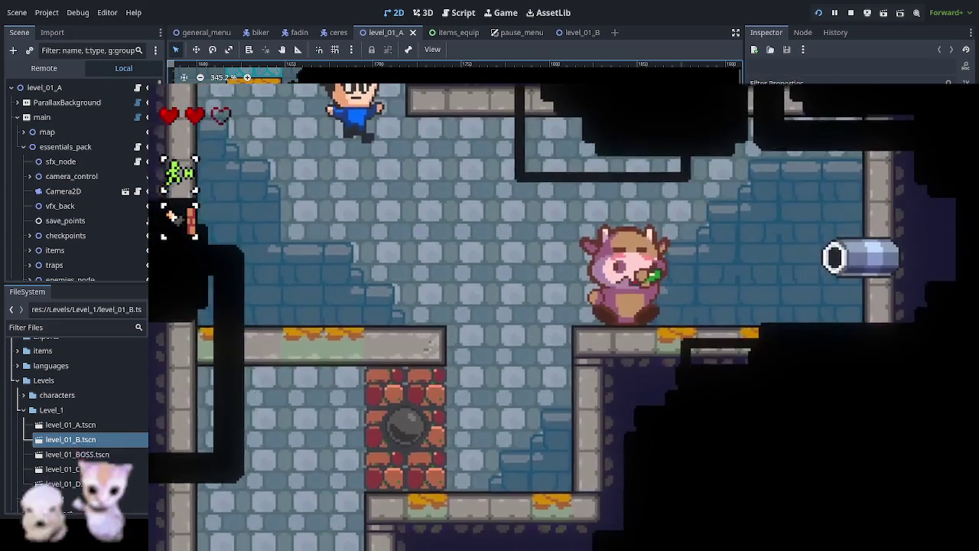
pyautogui.press('Right')
pyautogui.press('space')
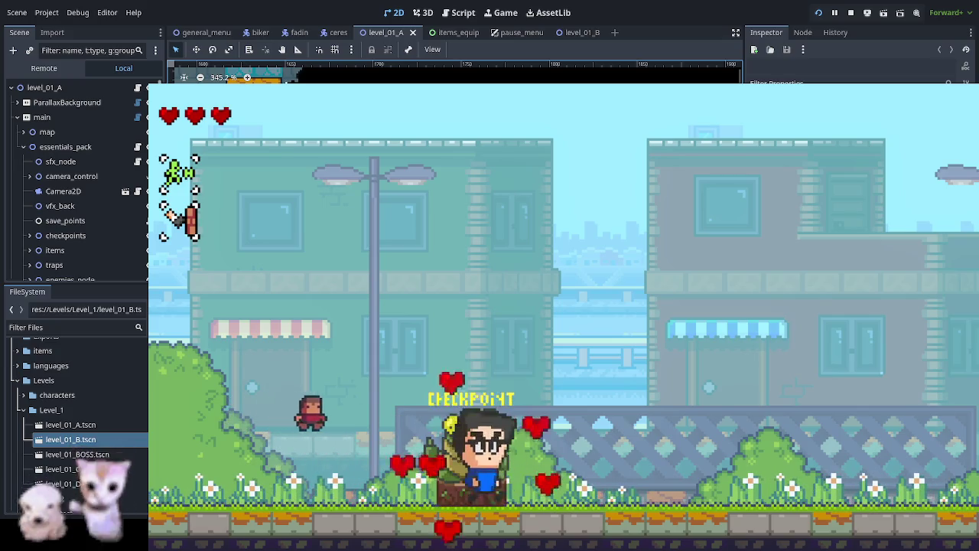
# Step: Run right through the street, defeating the capped cow enemies and crossing the platforms
pyautogui.press('Right')
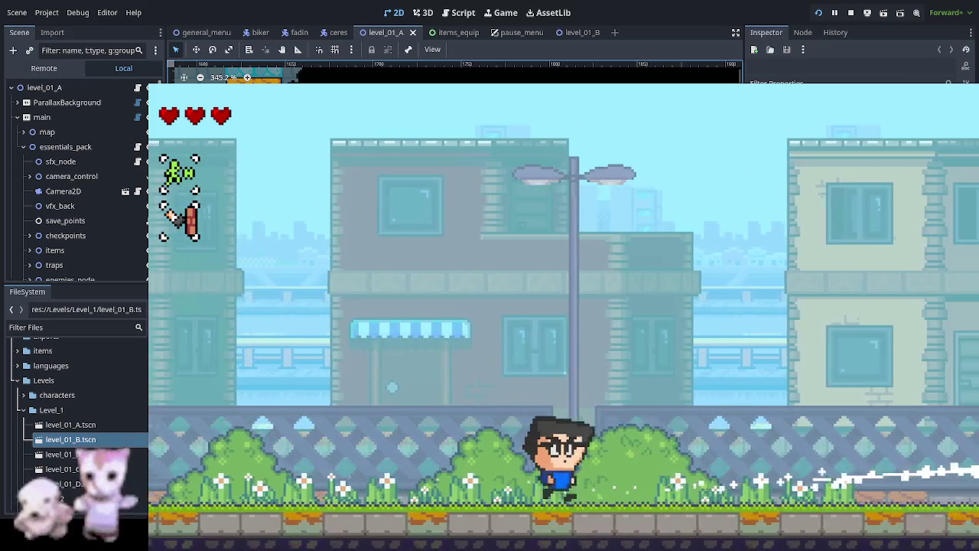
pyautogui.press('Right')
pyautogui.press('space')
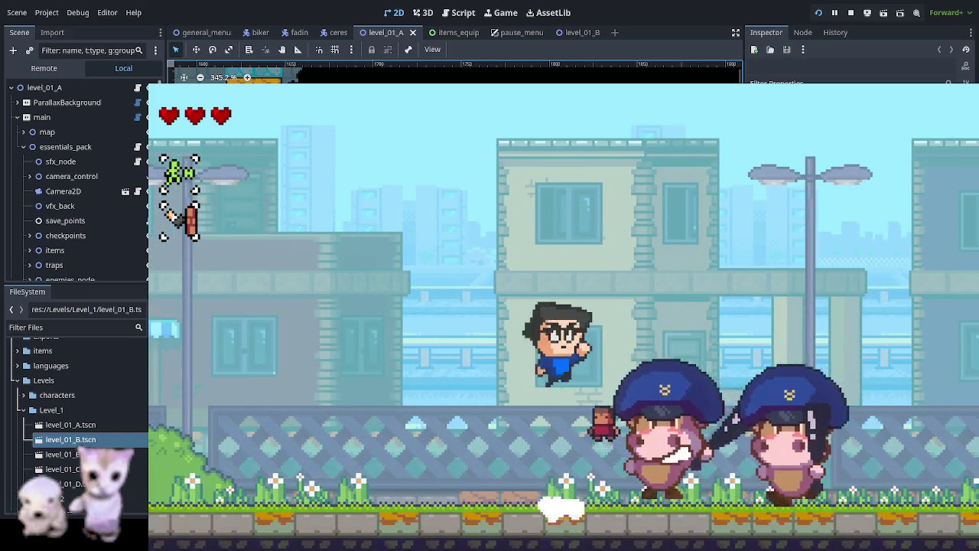
pyautogui.press('Right')
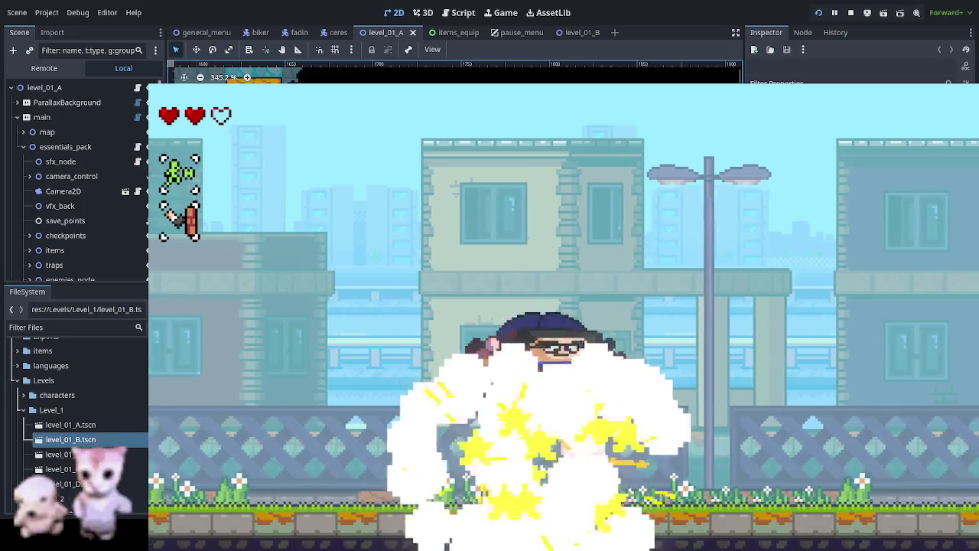
pyautogui.press('Right')
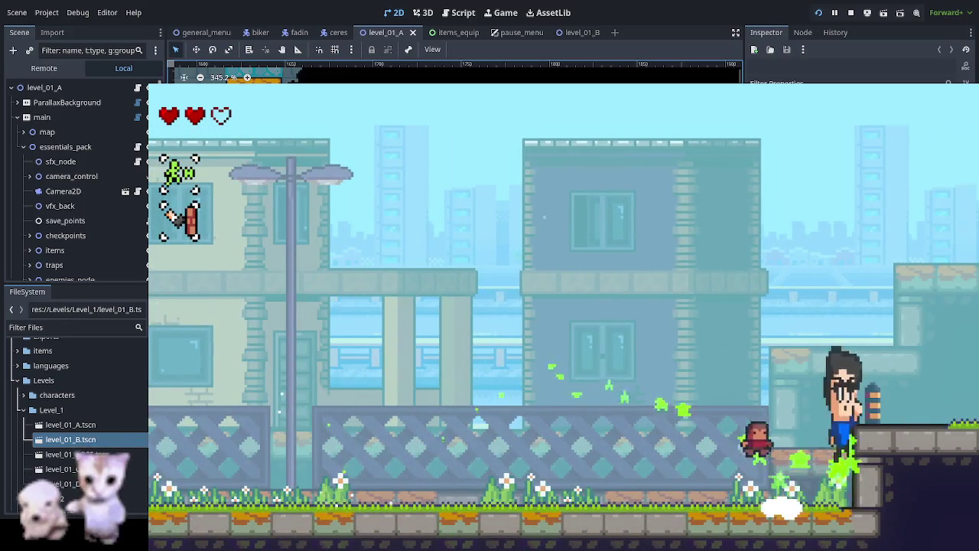
pyautogui.press('Right')
pyautogui.press('space')
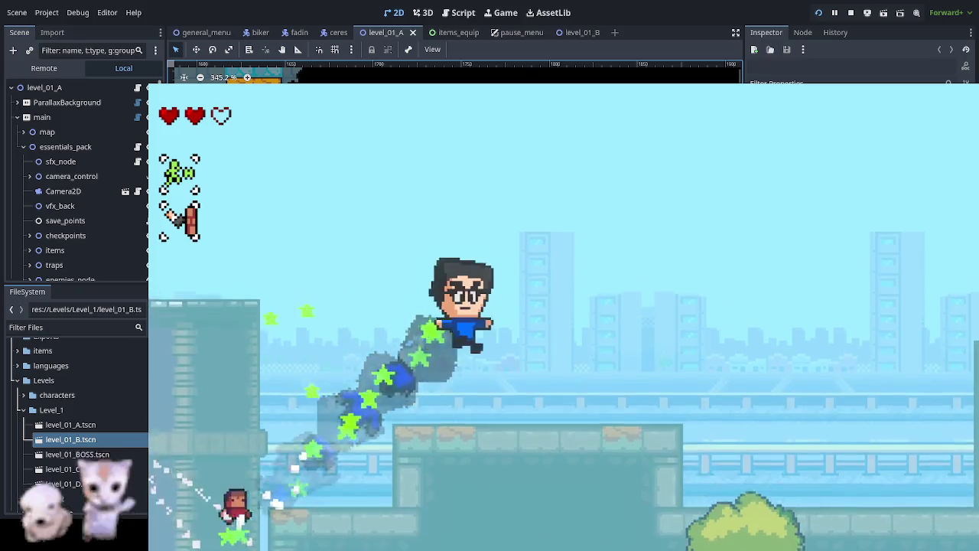
pyautogui.press('Right')
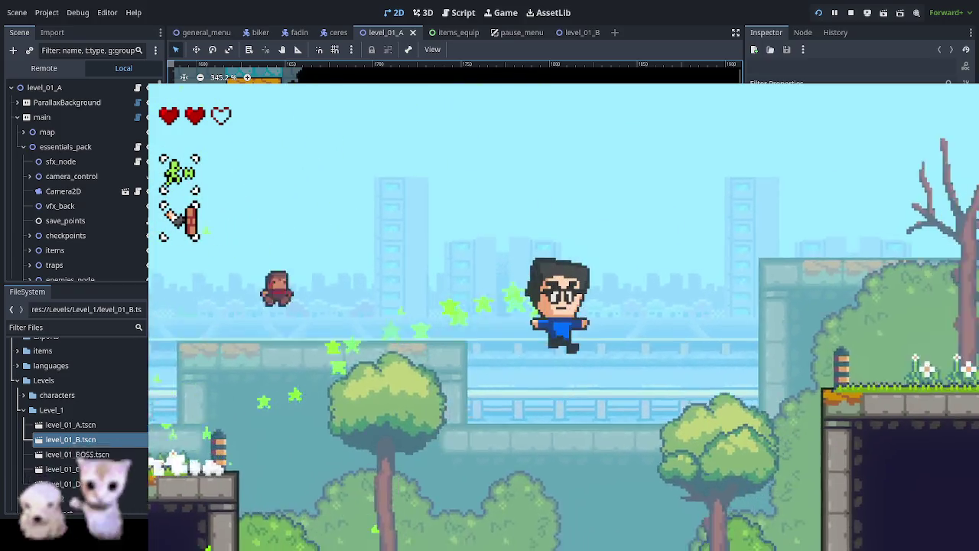
pyautogui.press('Right')
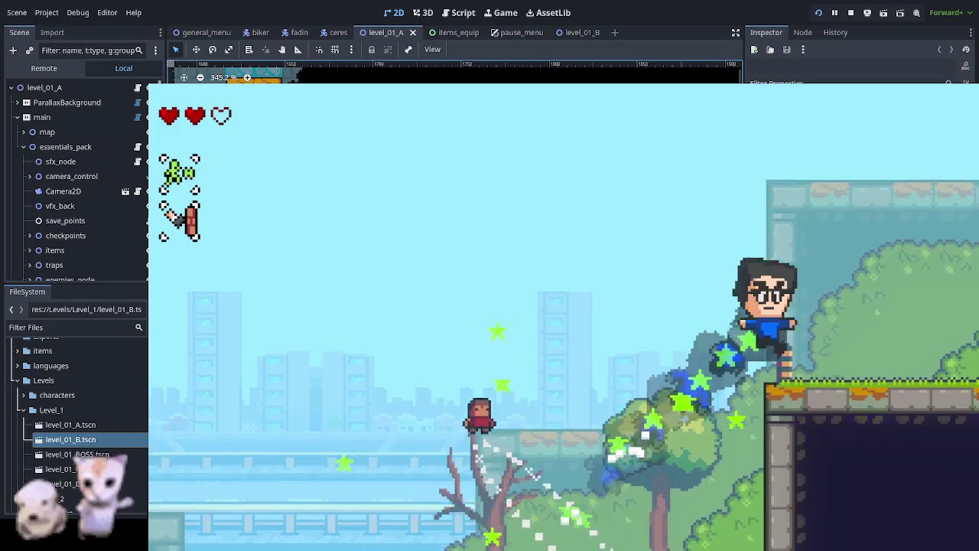
pyautogui.press('Right')
pyautogui.press('Right')
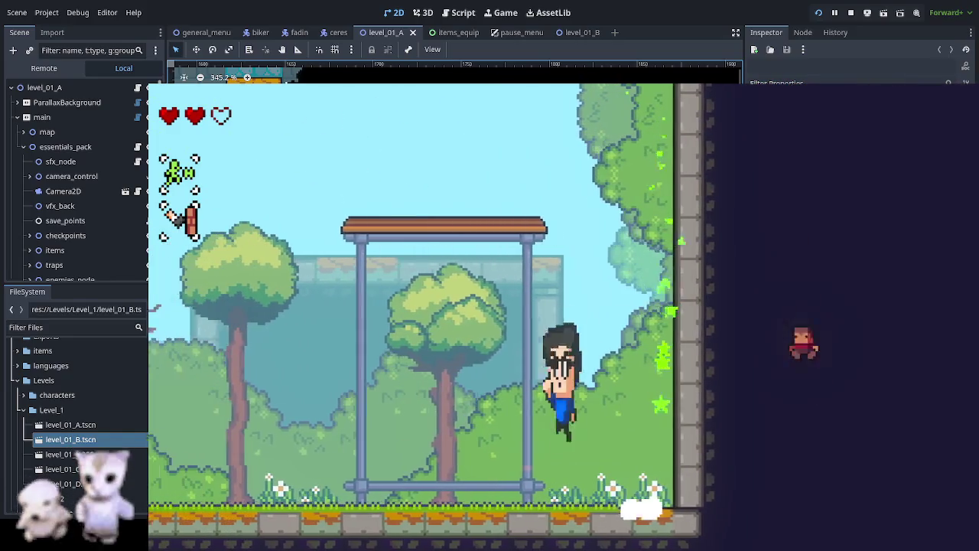
# Step: Climb the wall, go up at the arrow sign, and dash through the rooms toward the cow house
pyautogui.press('space')
pyautogui.press('Right')
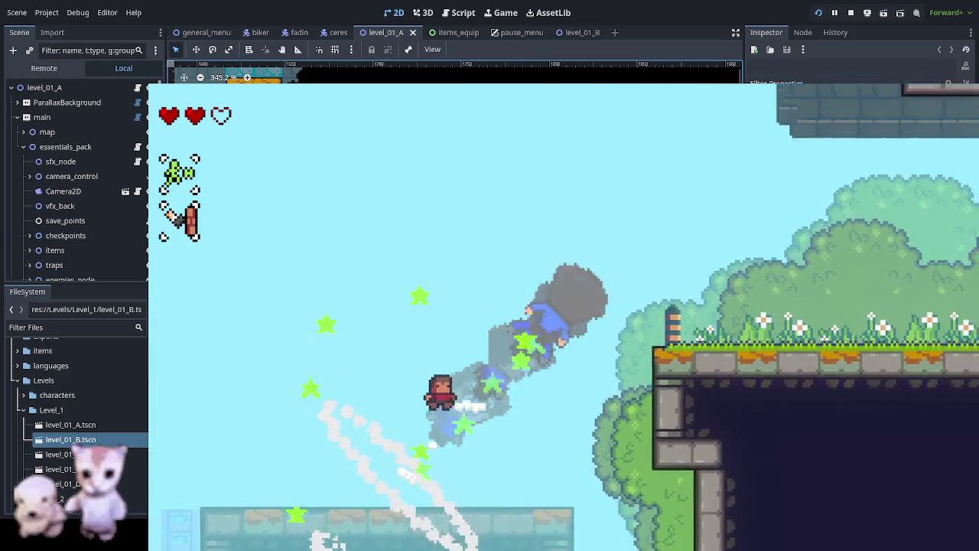
pyautogui.press('space')
pyautogui.press('Right')
pyautogui.press('Up')
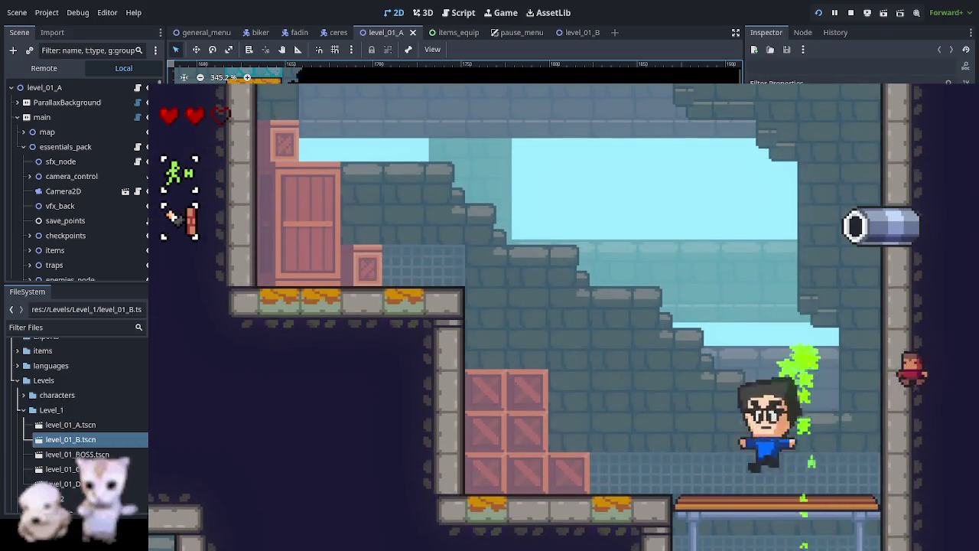
pyautogui.press('space')
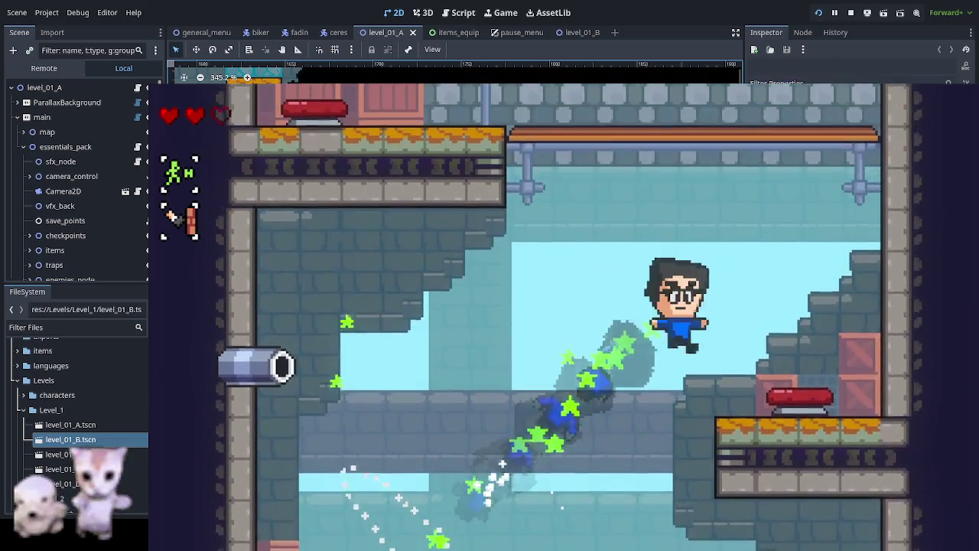
pyautogui.press('space')
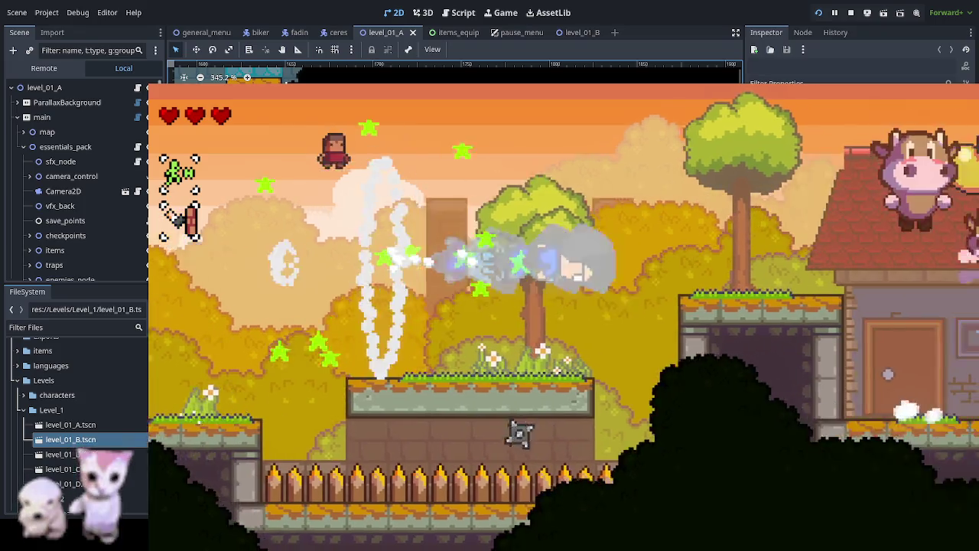
pyautogui.press('Right')
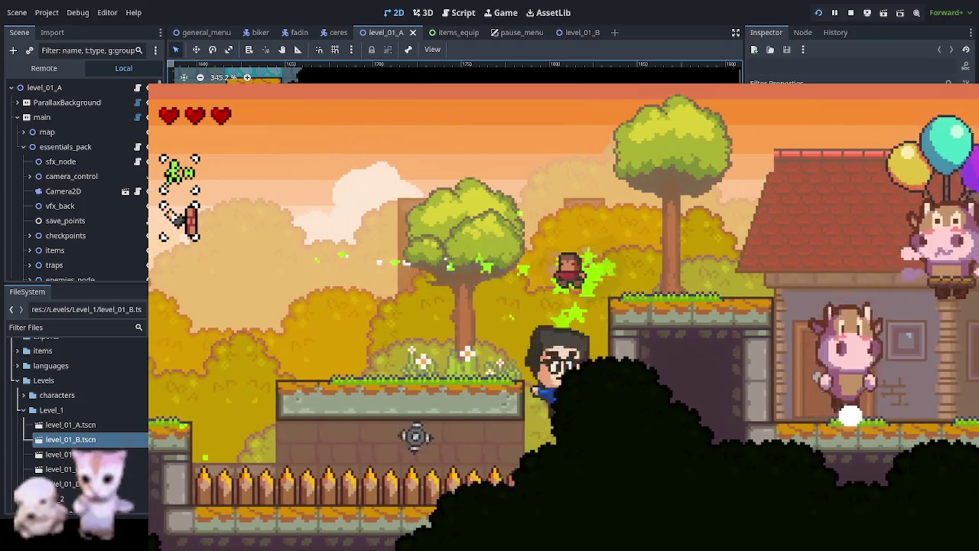
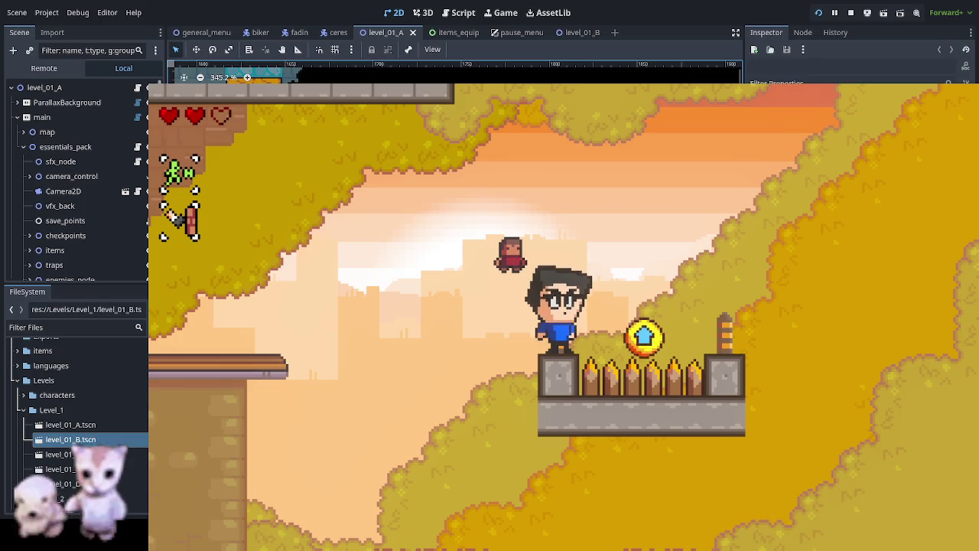
# Step: Switch the editor to the level_01_B scene tab
pyautogui.click(574, 32)
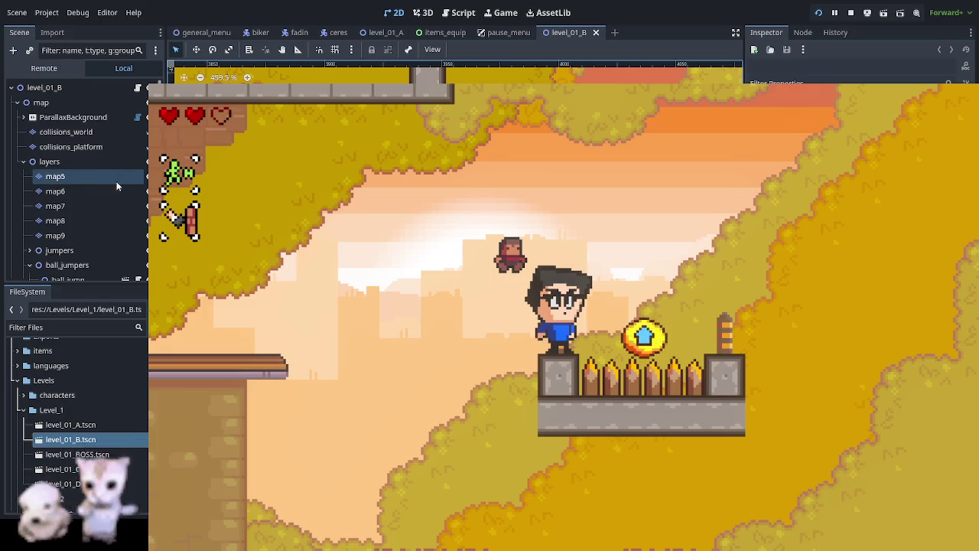
pyautogui.scroll(-2, 108, 252)
pyautogui.scroll(-3, 108, 252)
pyautogui.scroll(3, 107, 251)
pyautogui.scroll(3, 107, 252)
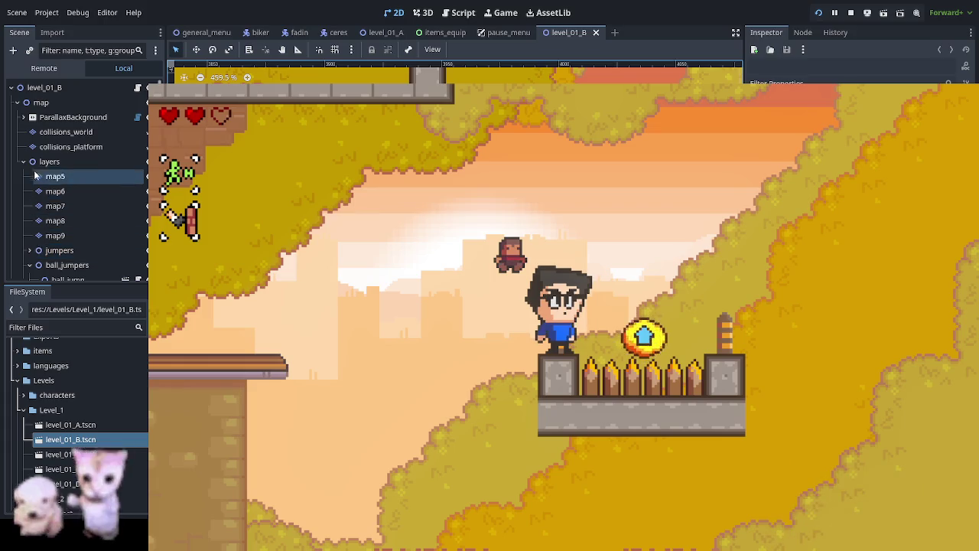
# Step: Select the 'main' TileMap layer node in the Scene dock to show its properties
pyautogui.click(54, 235)
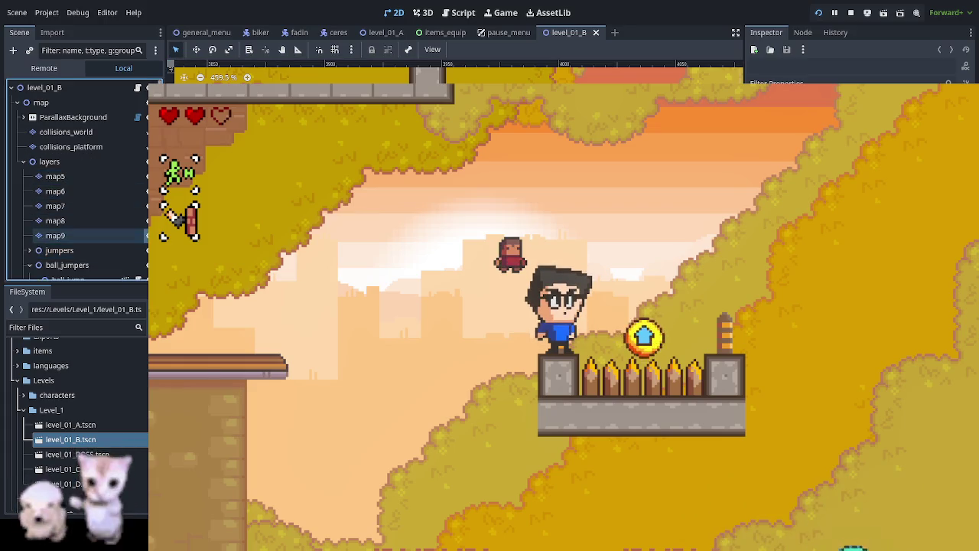
pyautogui.press('Up')
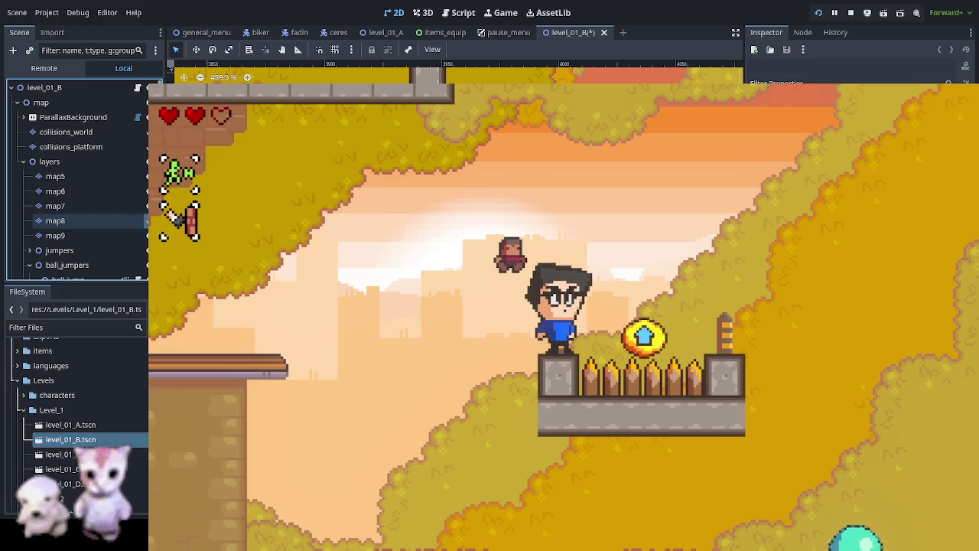
pyautogui.scroll(-2, 84, 191)
pyautogui.click(96, 235)
pyautogui.click(115, 206)
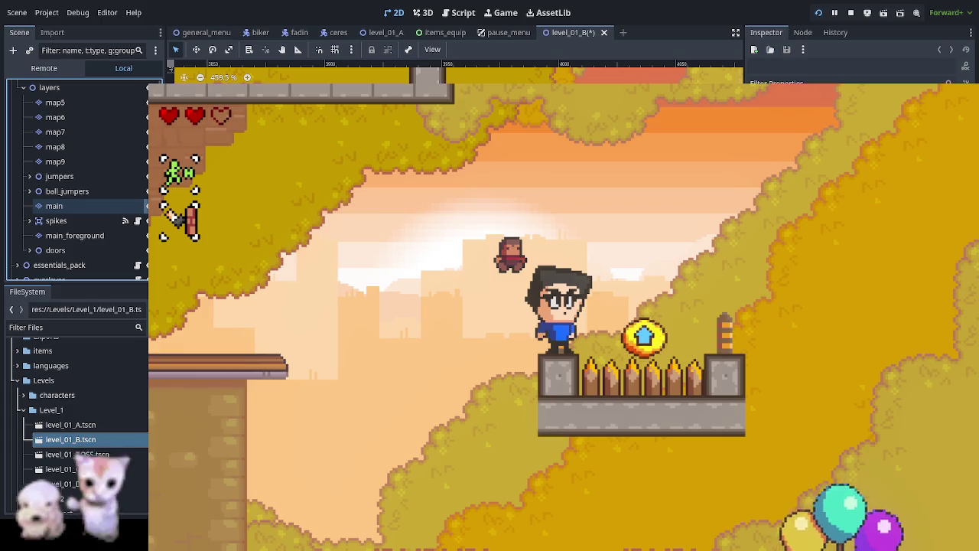
pyautogui.click(115, 206)
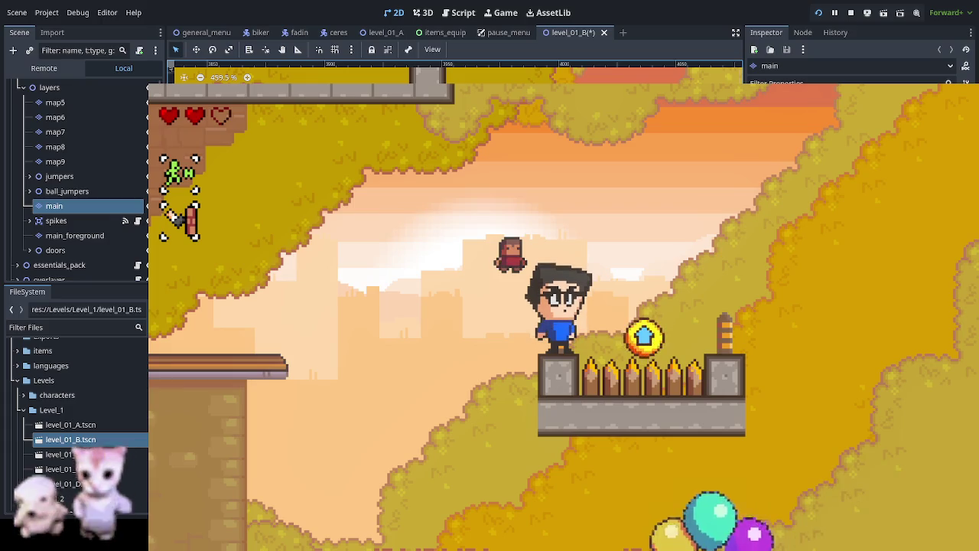
pyautogui.scroll(2, 490, 306)
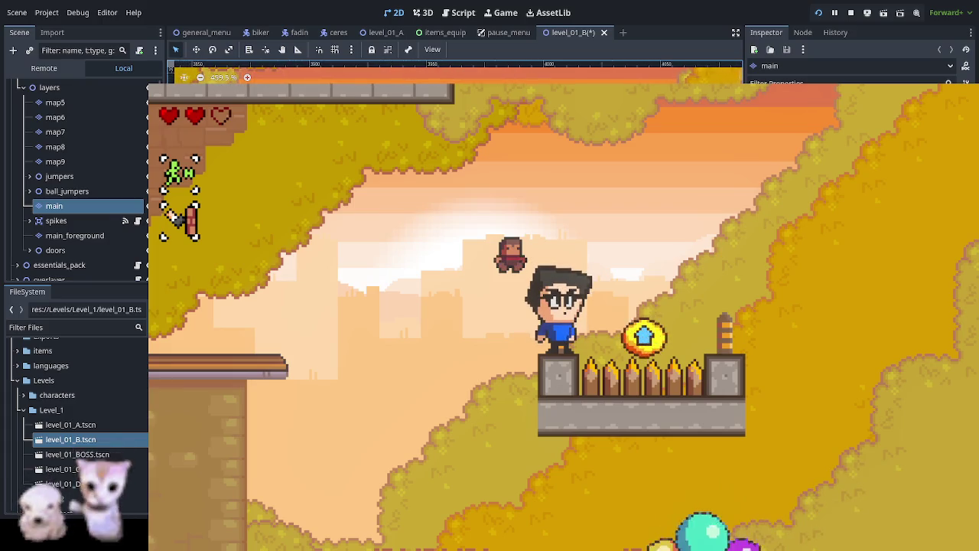
pyautogui.scroll(2, 489, 306)
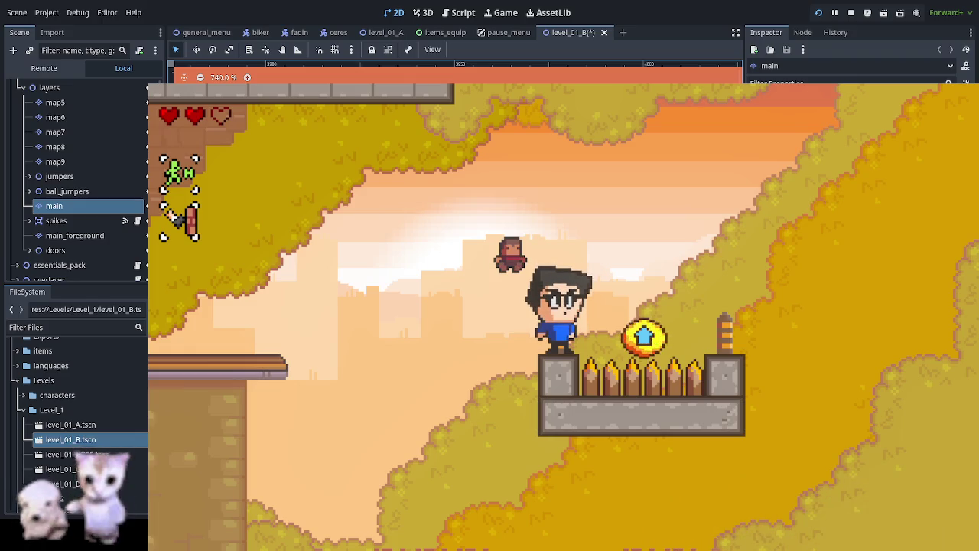
pyautogui.scroll(-6, 444, 306)
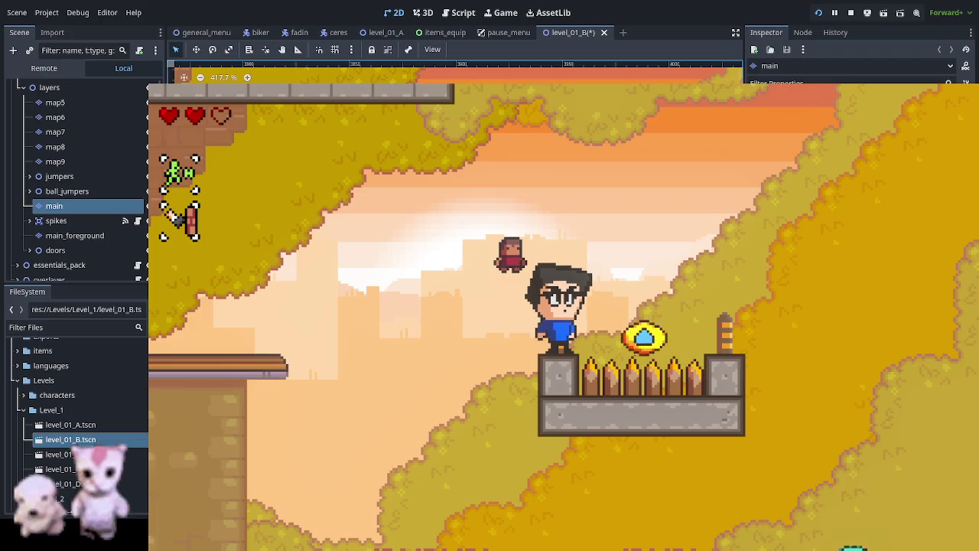
pyautogui.press('space')
# Step: Run the player left to the street, then turn right, shoot the balloons and jump up the pink building
pyautogui.press('Left')
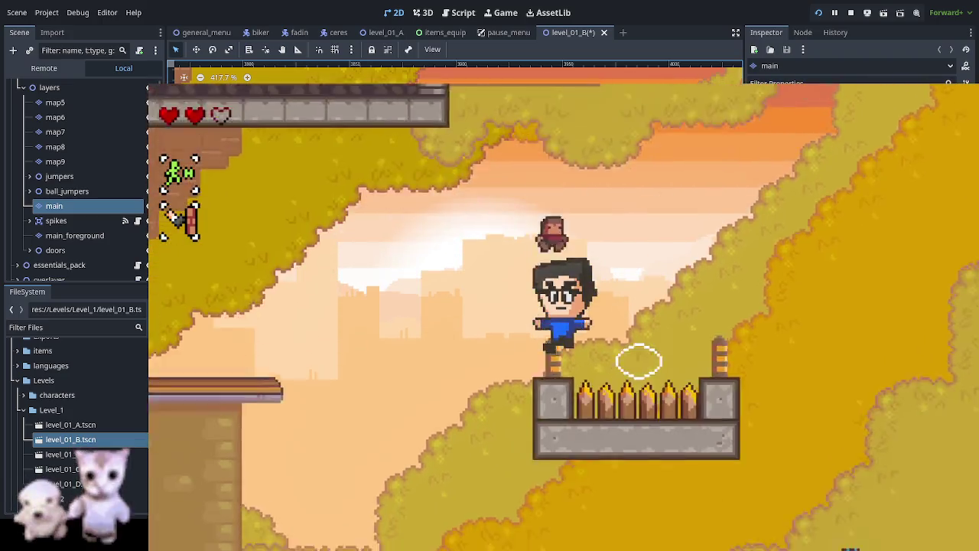
pyautogui.press('Left')
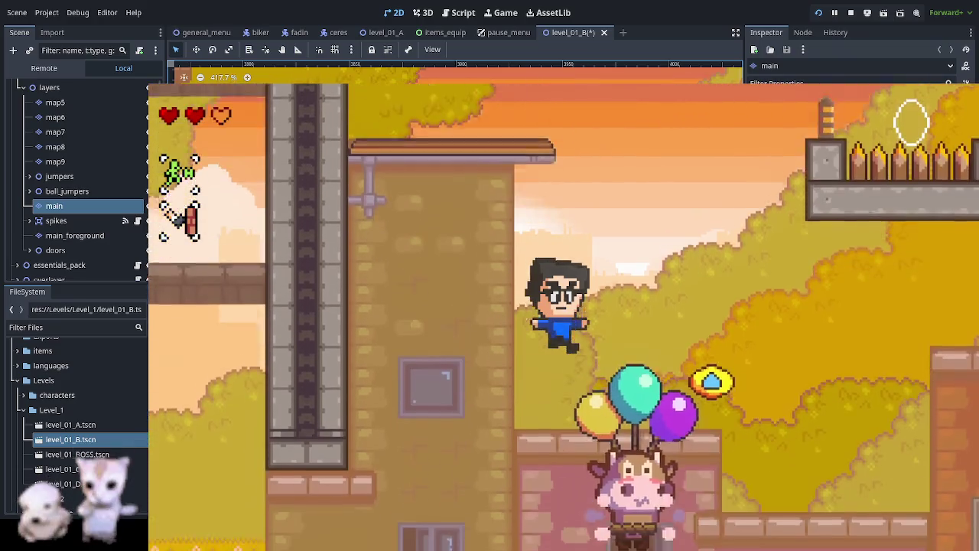
pyautogui.press('Right')
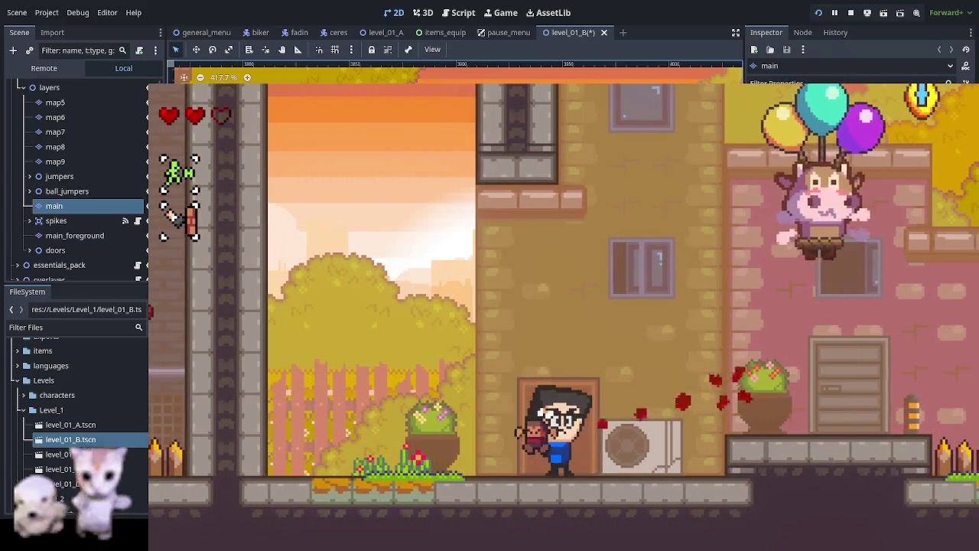
pyautogui.press('x')
pyautogui.press('space')
pyautogui.press('space')
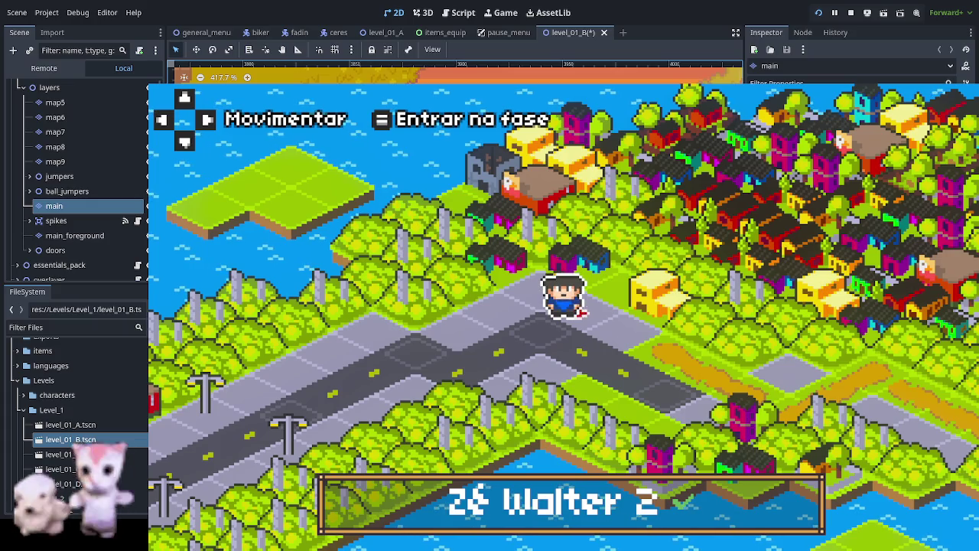
# Step: Walk the character down-right along the world-map path and enter the next level
pyautogui.press('Right')
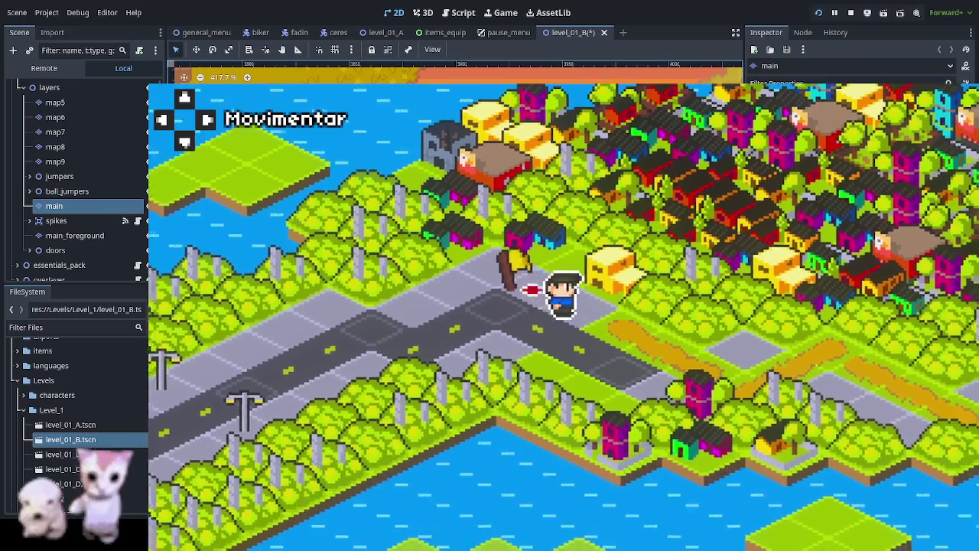
pyautogui.press('Right')
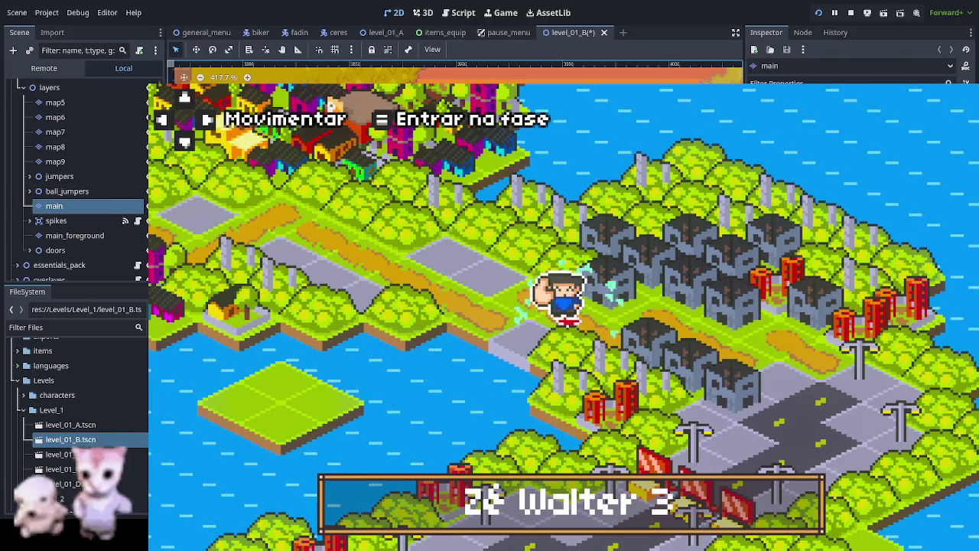
pyautogui.press('Return')
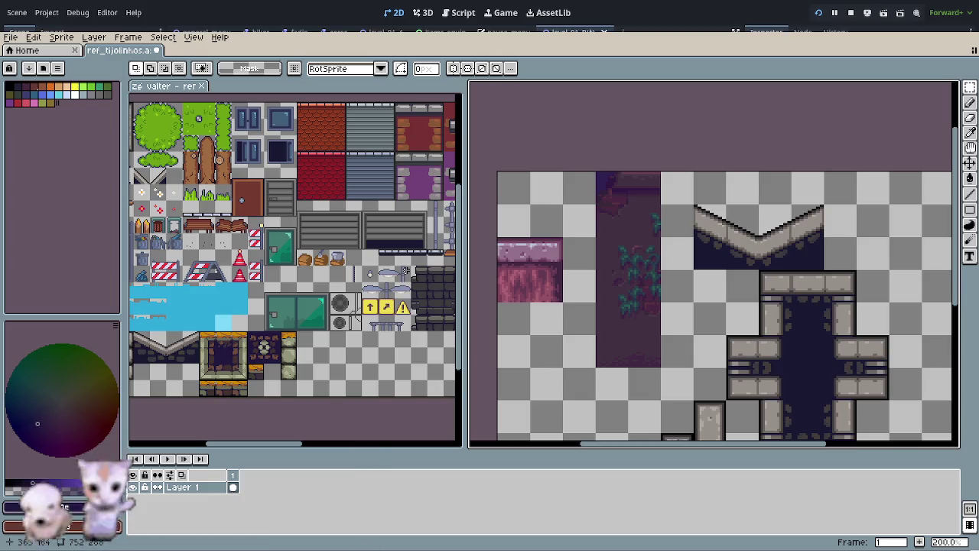
pyautogui.moveTo(285, 231); pyautogui.dragTo(377, 262)
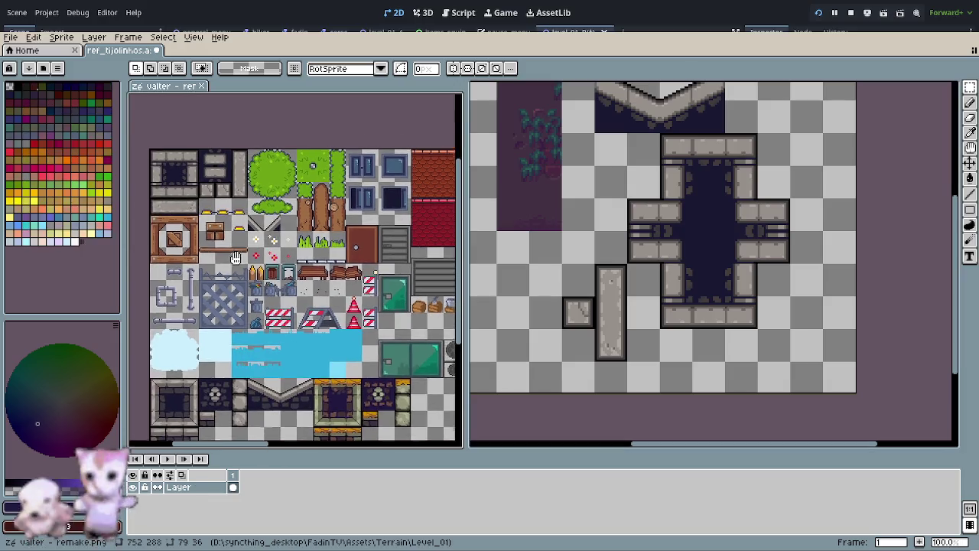
pyautogui.scroll(2, 262, 211)
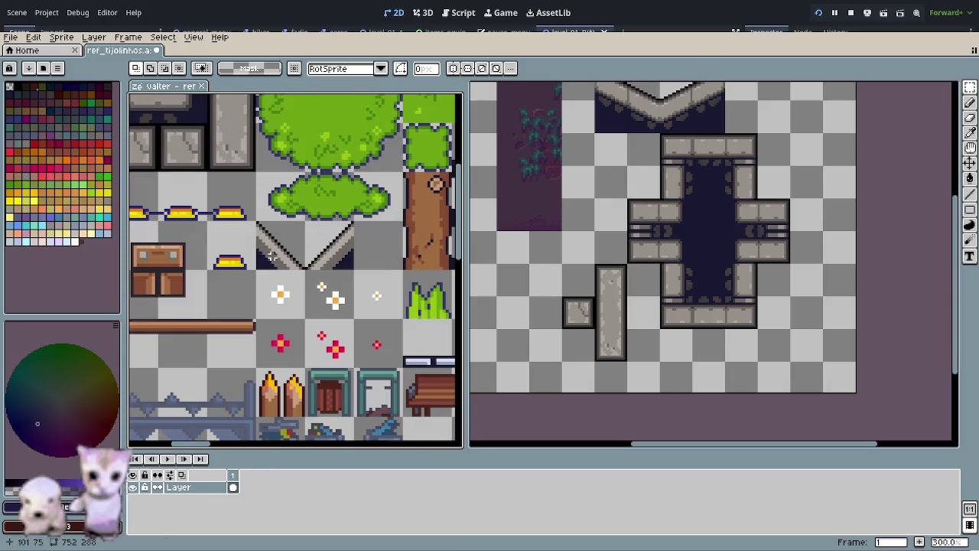
pyautogui.scroll(1, 276, 258)
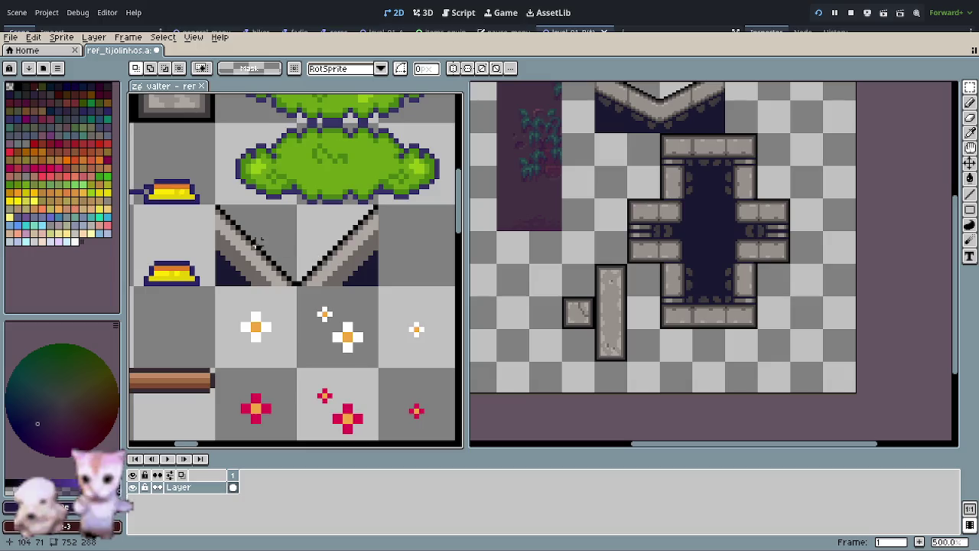
pyautogui.scroll(-1, 328, 260)
pyautogui.scroll(-1, 322, 268)
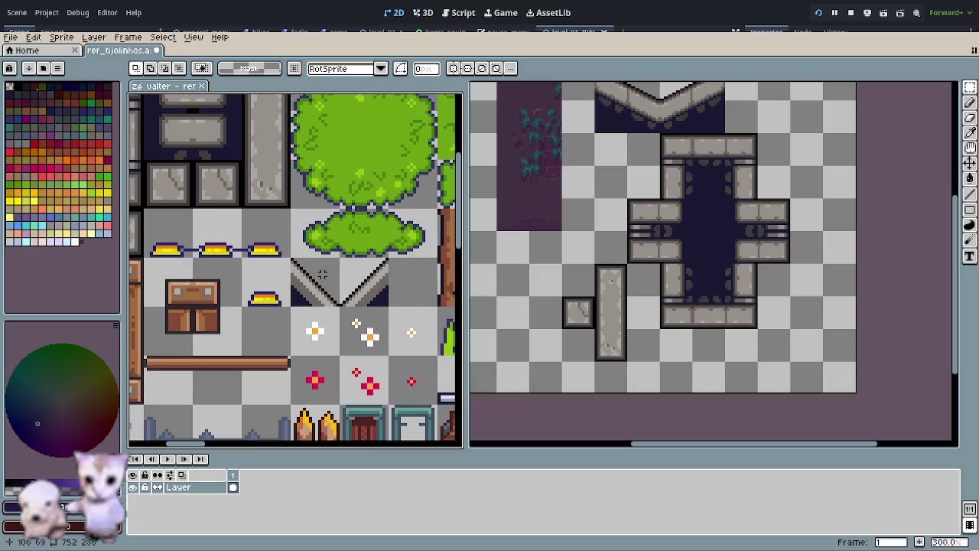
pyautogui.scroll(3, 219, 207)
pyautogui.hscroll(-3, 219, 206)
# Step: Paste a copy of the grey stone block tile beside the slope tile
pyautogui.moveTo(218, 207); pyautogui.dragTo(176, 170)
pyautogui.scroll(-4, 279, 247)
pyautogui.hscroll(3, 278, 247)
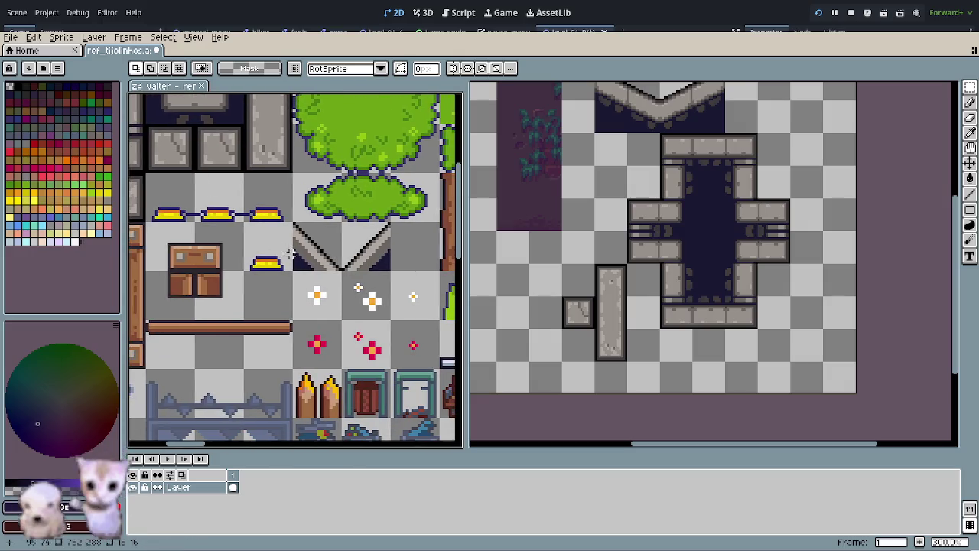
pyautogui.hscroll(2, 372, 288)
pyautogui.scroll(1, 373, 283)
pyautogui.hotkey('ctrl', 'v')
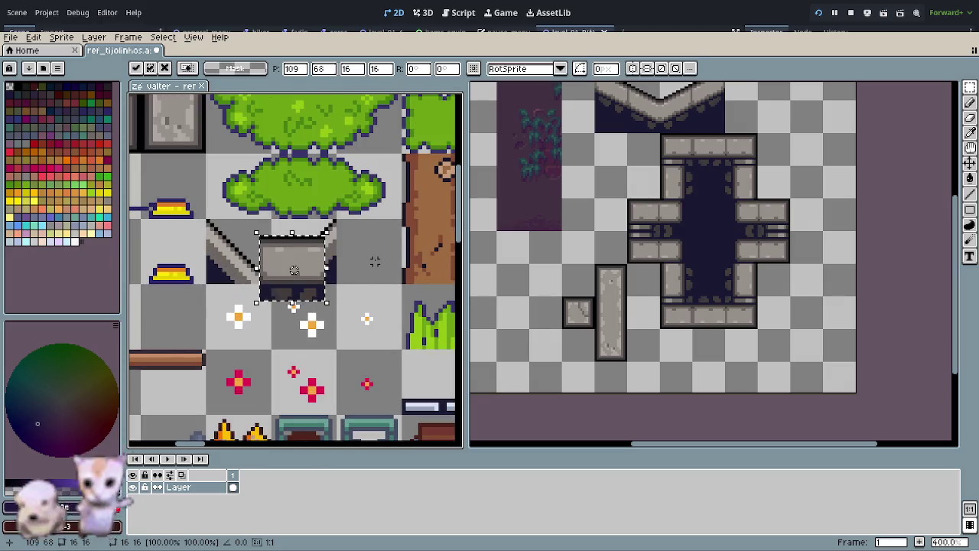
pyautogui.moveTo(312, 256); pyautogui.dragTo(374, 251)
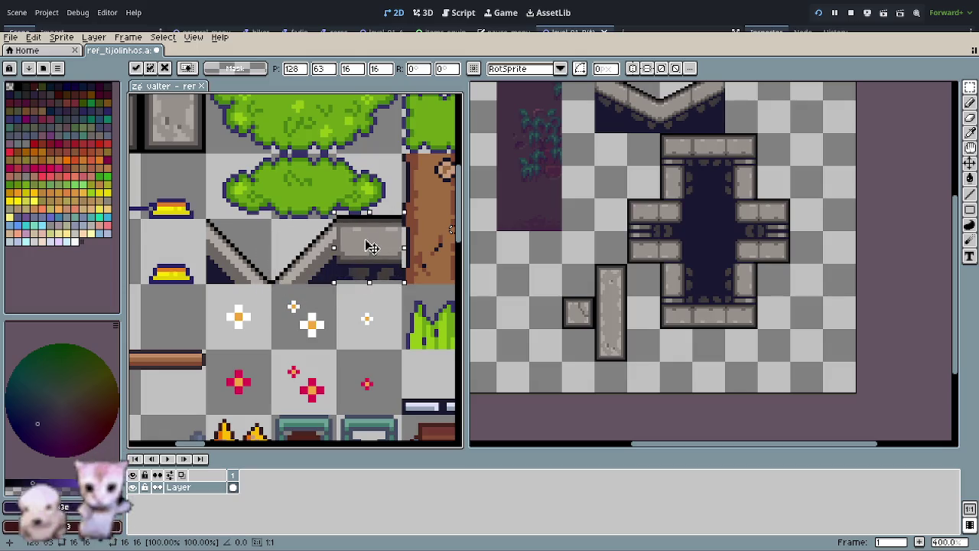
pyautogui.scroll(1, 374, 251)
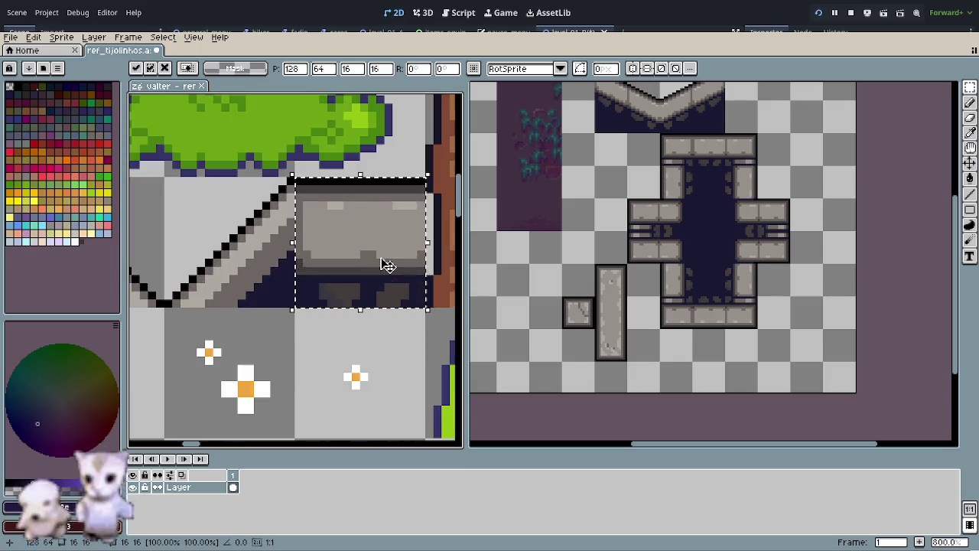
pyautogui.click(387, 343)
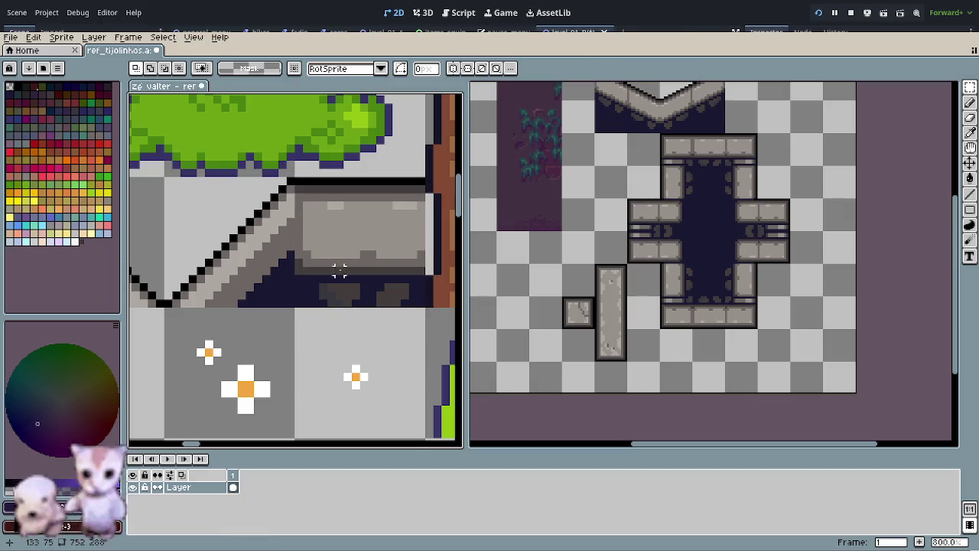
# Step: Lower the selected grey stone block by one pixel
pyautogui.hscroll(1, 337, 266)
pyautogui.hscroll(2, 349, 301)
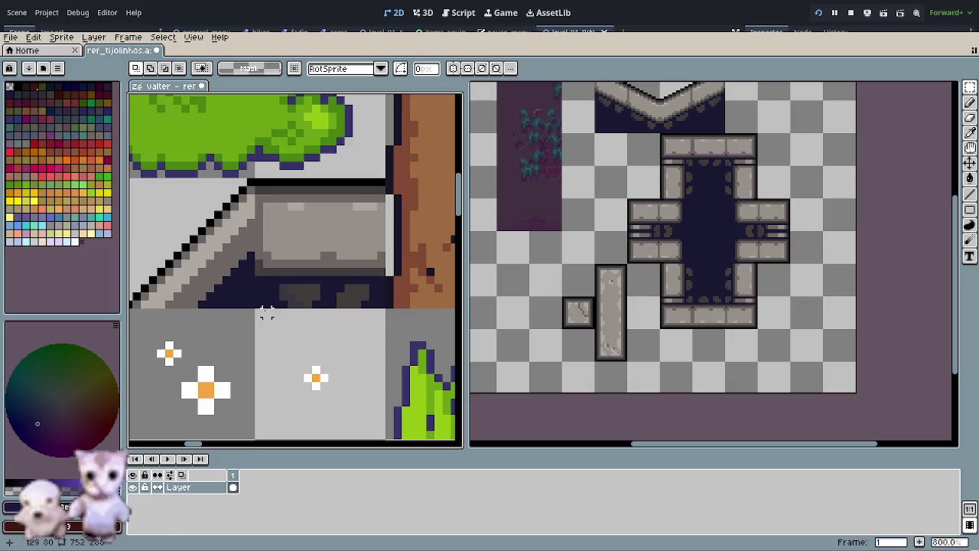
pyautogui.moveTo(266, 312); pyautogui.dragTo(381, 182)
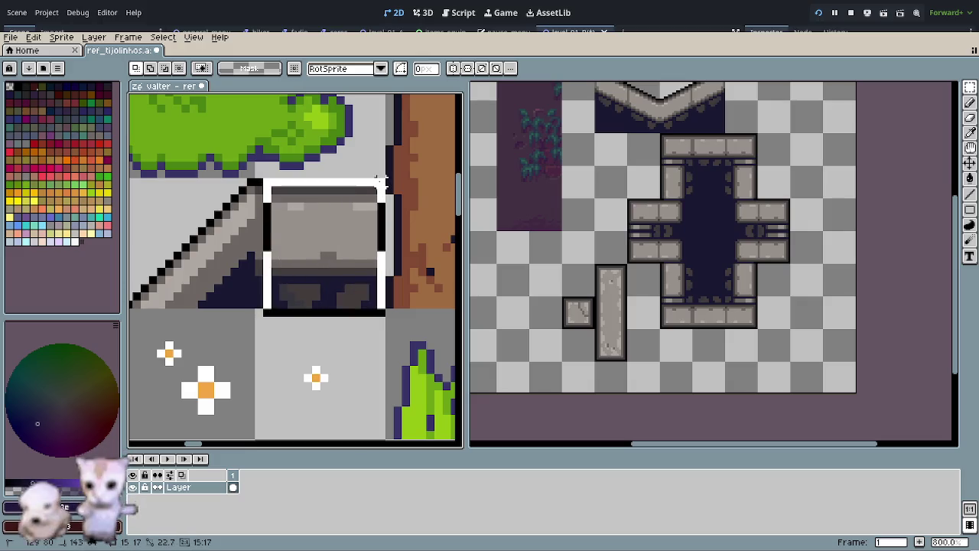
pyautogui.click(367, 214)
pyautogui.moveTo(363, 211); pyautogui.dragTo(364, 215)
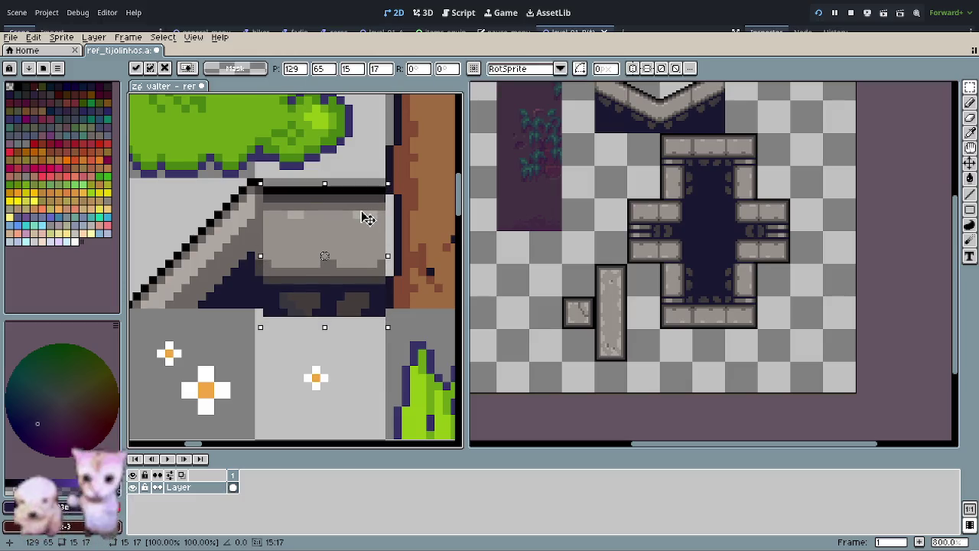
pyautogui.click(356, 337)
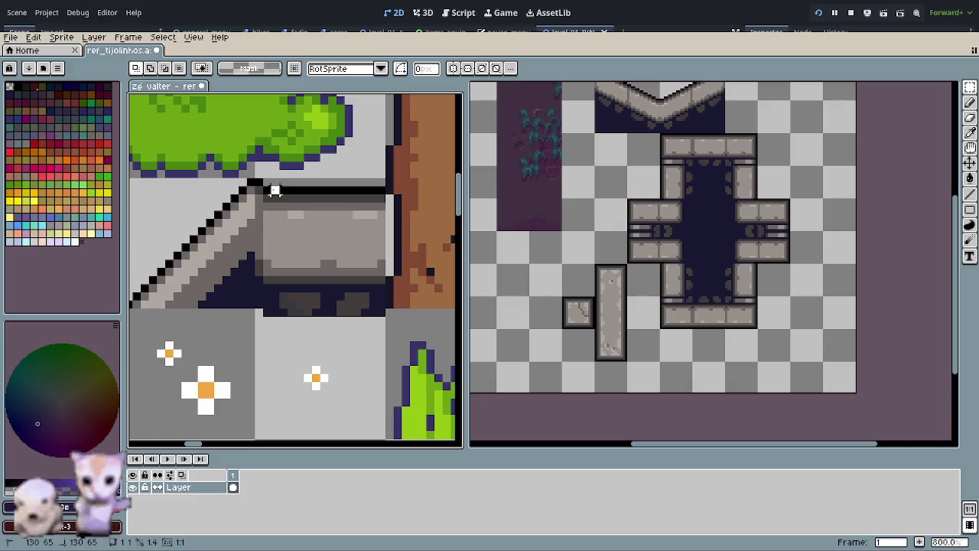
# Step: Undo the stone block's move and paste, then clear the selection
pyautogui.moveTo(273, 188); pyautogui.dragTo(380, 328)
pyautogui.hotkey('ctrl', 'z')
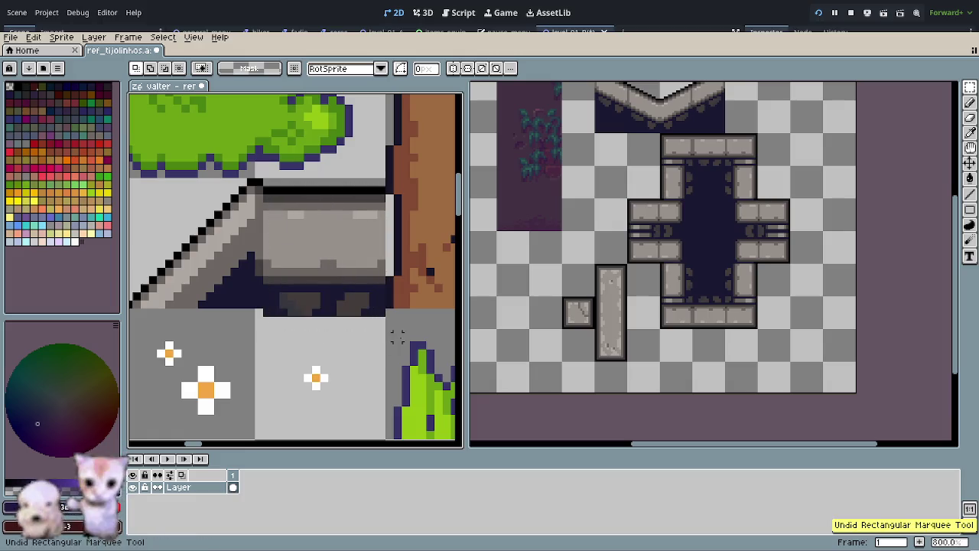
pyautogui.hotkey('ctrl', 'z')
pyautogui.hotkey('ctrl', 'z')
pyautogui.hotkey('ctrl', 'z')
pyautogui.hotkey('ctrl', 'z')
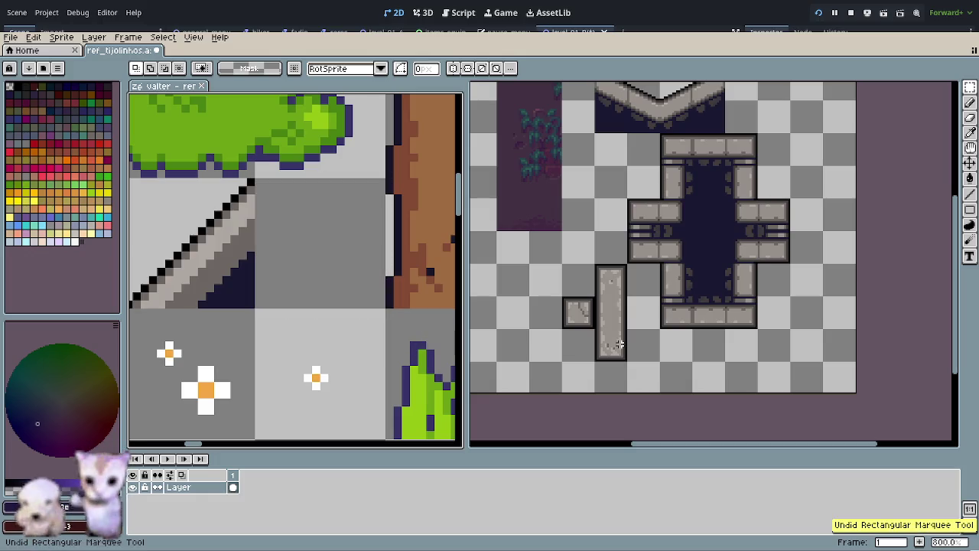
pyautogui.scroll(-1, 317, 306)
pyautogui.scroll(-1, 310, 304)
pyautogui.scroll(-1, 307, 303)
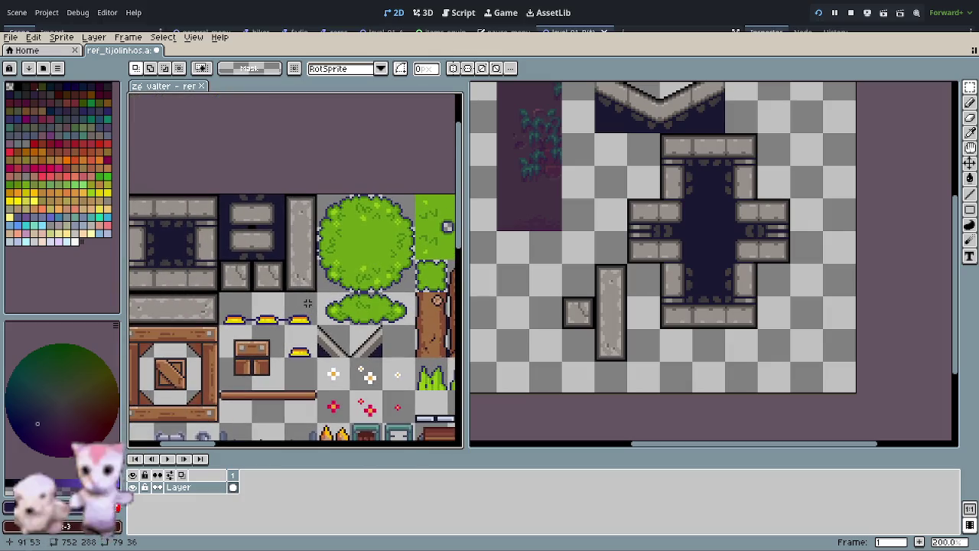
pyautogui.hotkey('ctrl', 'shift', 'z')
pyautogui.hotkey('ctrl', 'z')
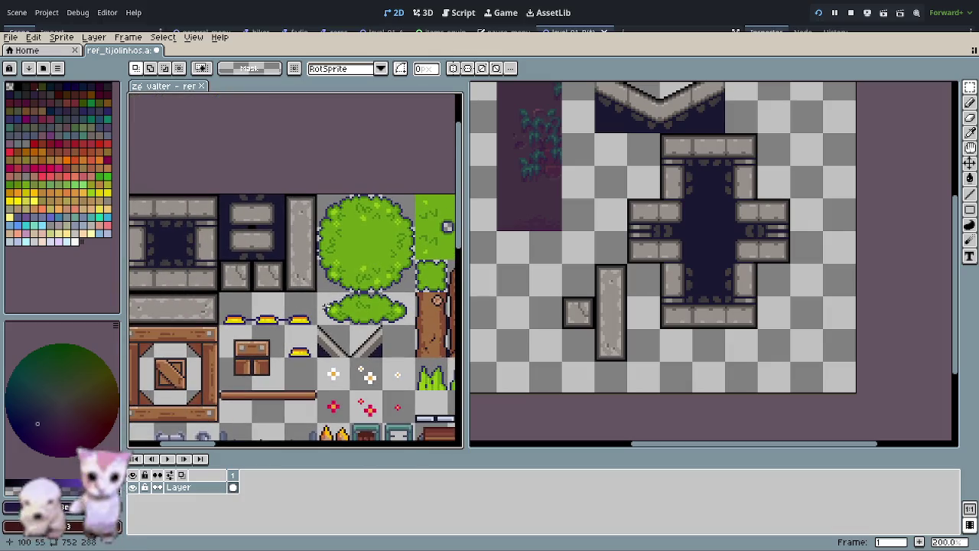
pyautogui.hotkey('ctrl', 'shift', 'z')
pyautogui.hotkey('ctrl', 'shift', 'z')
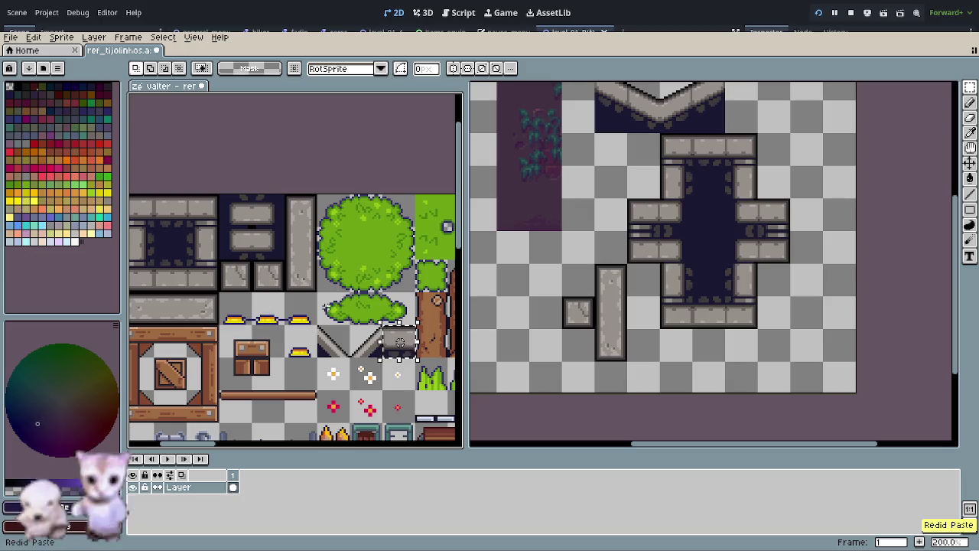
pyautogui.hotkey('ctrl', 'z')
pyautogui.click(356, 314)
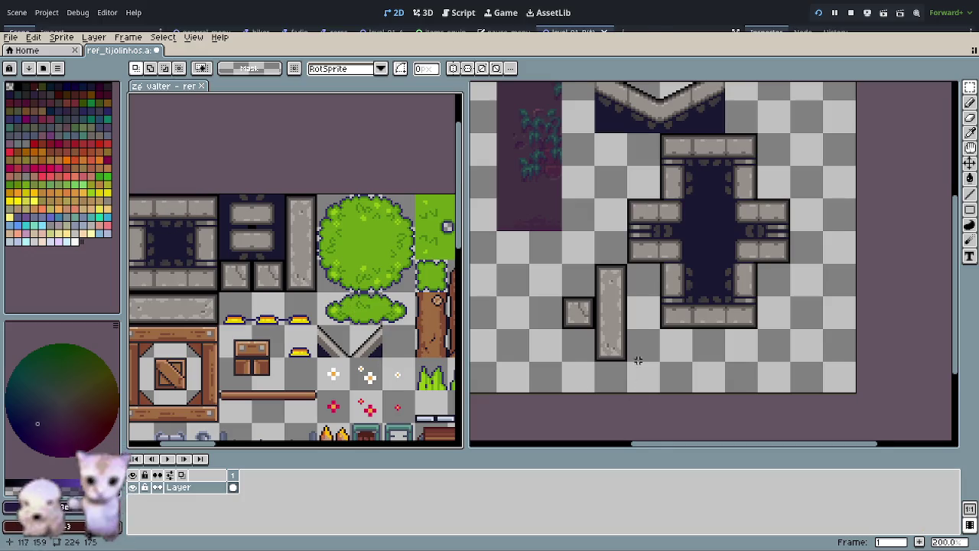
# Step: Pan the right canvas over to the door tiles
pyautogui.scroll(3, 640, 364)
pyautogui.scroll(-1, 746, 284)
pyautogui.moveTo(746, 284)
pyautogui.mouseDown()
pyautogui.moveTo(568, 355)
pyautogui.moveTo(604, 354)
pyautogui.moveTo(613, 316)
pyautogui.mouseUp()
# Step: Copy a stone block tile and paste it into the empty tile area
pyautogui.click(593, 283)
pyautogui.moveTo(732, 314); pyautogui.dragTo(574, 356)
pyautogui.scroll(2, 565, 294)
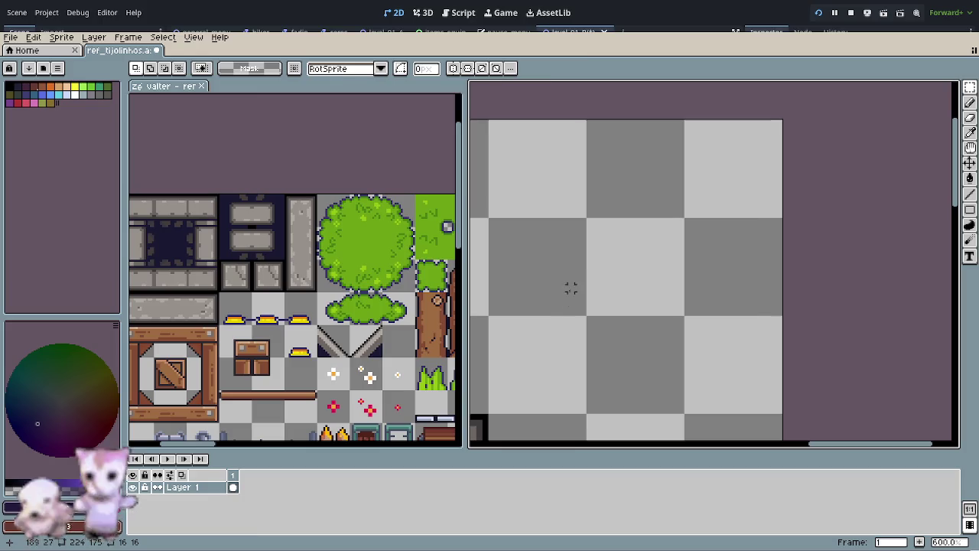
pyautogui.hotkey('ctrl', 'v')
pyautogui.moveTo(645, 252); pyautogui.dragTo(523, 253)
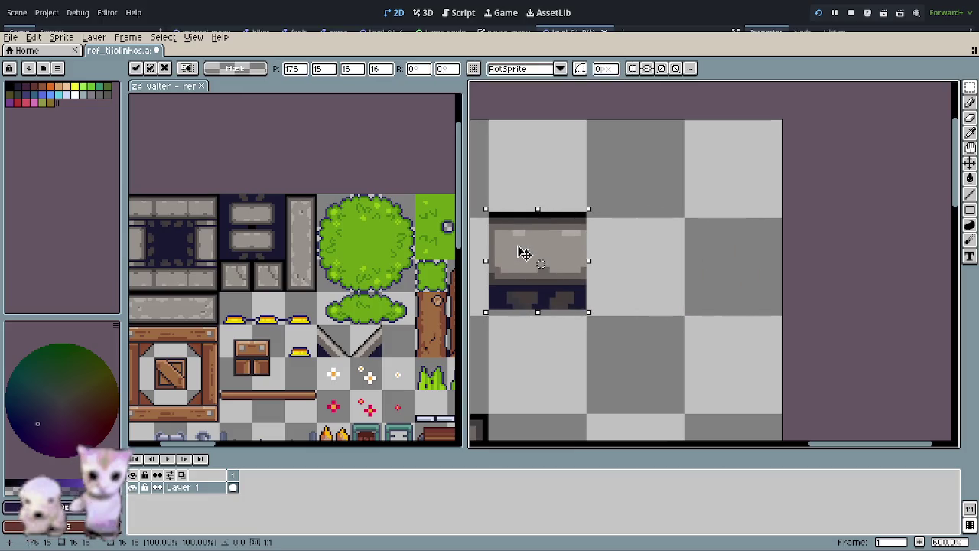
pyautogui.click(625, 258)
# Step: Nudge the pasted block down a pixel at a time to start the slant
pyautogui.moveTo(628, 177); pyautogui.dragTo(498, 372)
pyautogui.moveTo(518, 328); pyautogui.dragTo(513, 332)
pyautogui.click(717, 263)
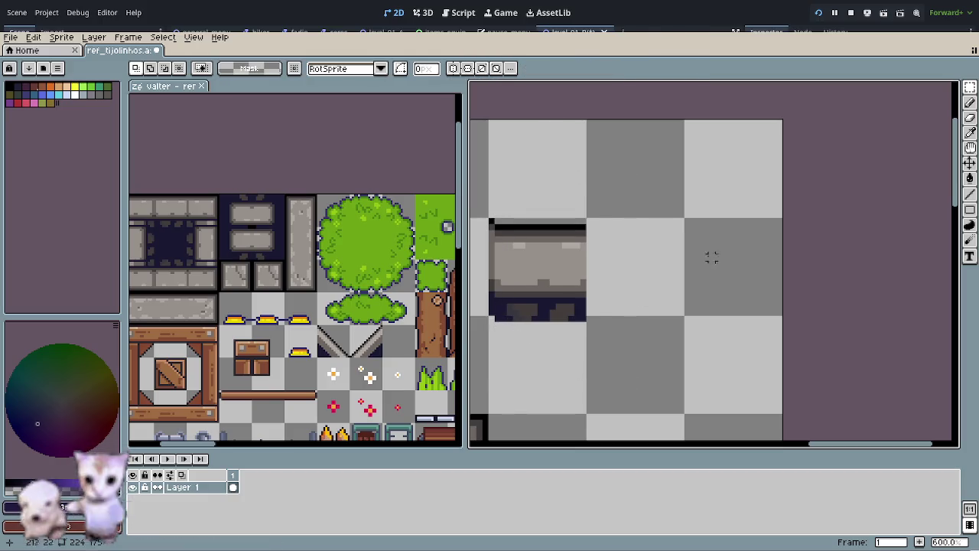
pyautogui.moveTo(644, 200); pyautogui.dragTo(498, 375)
pyautogui.moveTo(532, 337); pyautogui.dragTo(533, 348)
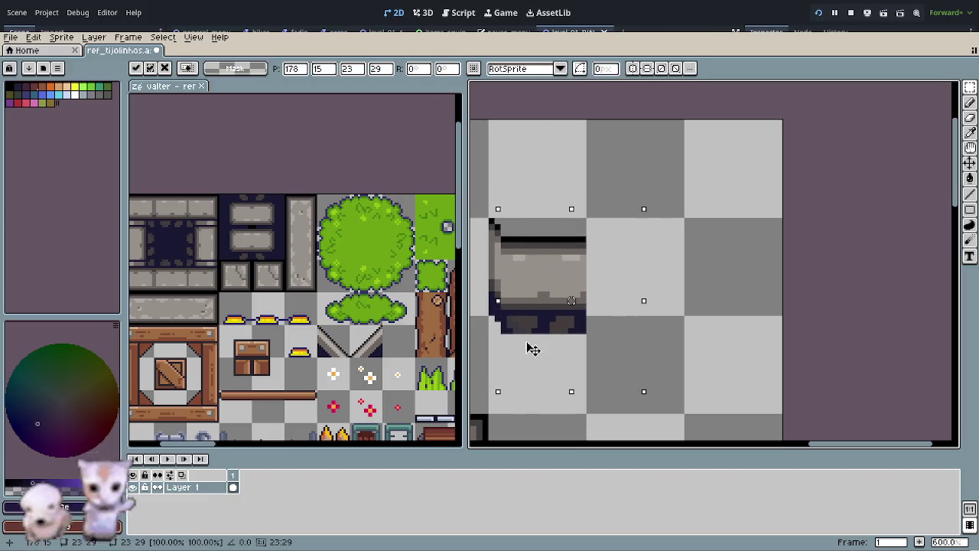
pyautogui.moveTo(571, 295); pyautogui.dragTo(571, 289)
pyautogui.click(717, 269)
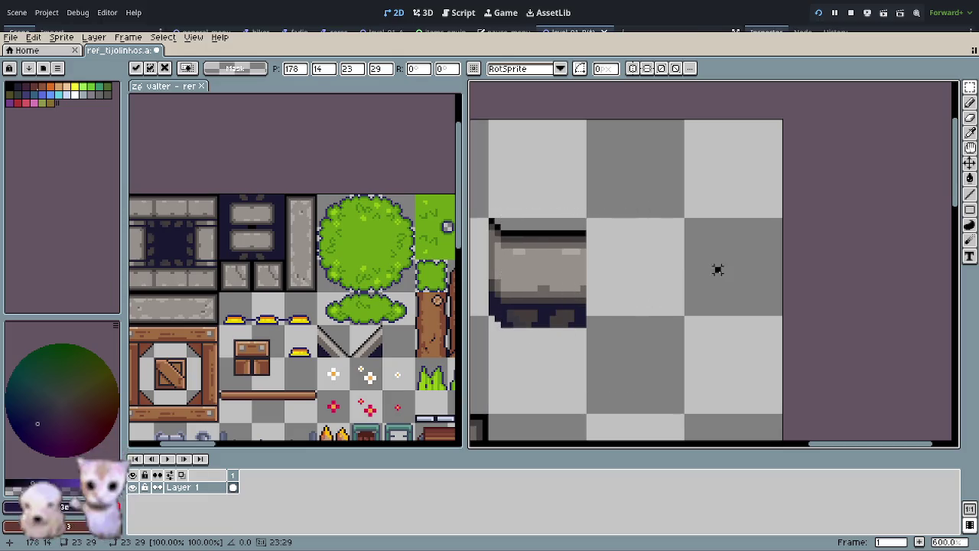
pyautogui.moveTo(686, 197); pyautogui.dragTo(505, 367)
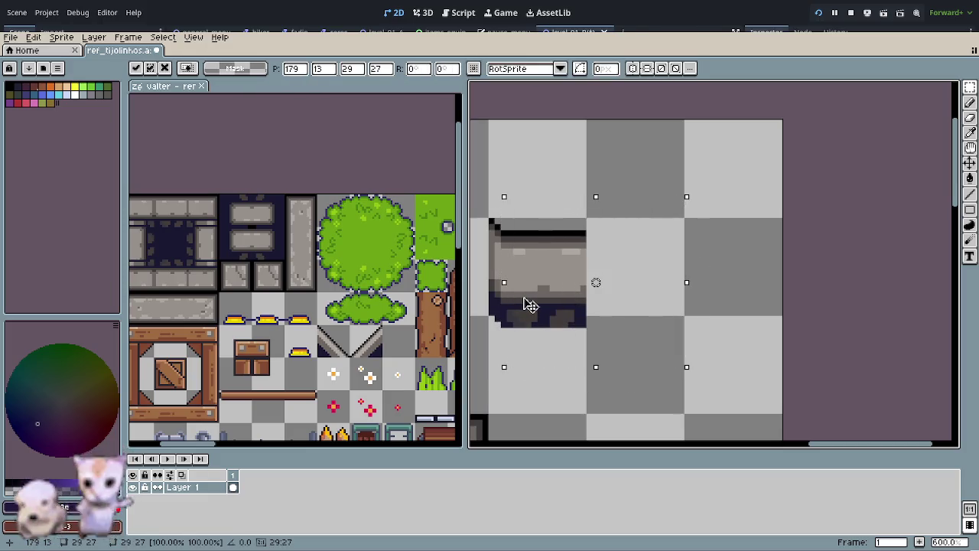
pyautogui.moveTo(530, 309); pyautogui.dragTo(525, 313)
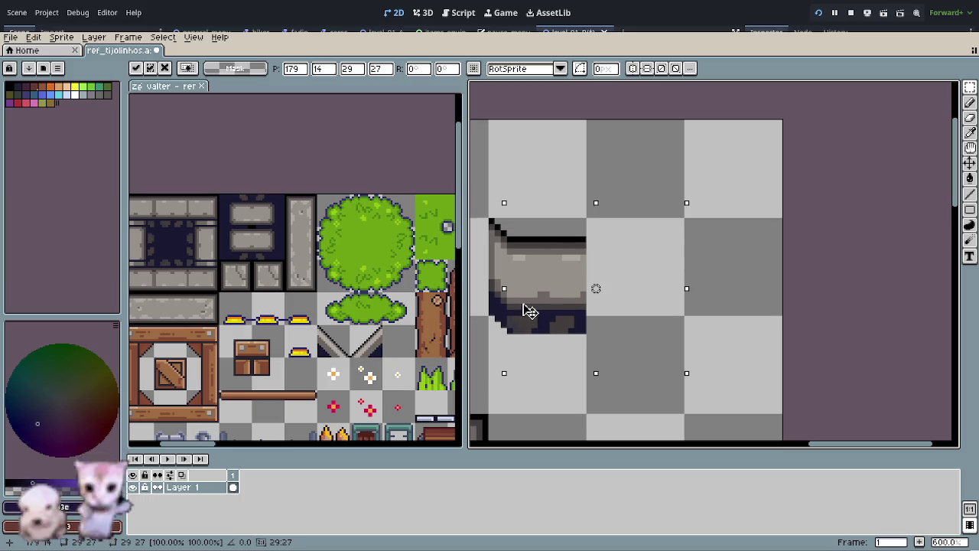
pyautogui.click(723, 252)
# Step: Step the columns right of the slant down one pixel each
pyautogui.moveTo(682, 214); pyautogui.dragTo(514, 372)
pyautogui.moveTo(540, 322); pyautogui.dragTo(540, 327)
pyautogui.moveTo(693, 210); pyautogui.dragTo(517, 390)
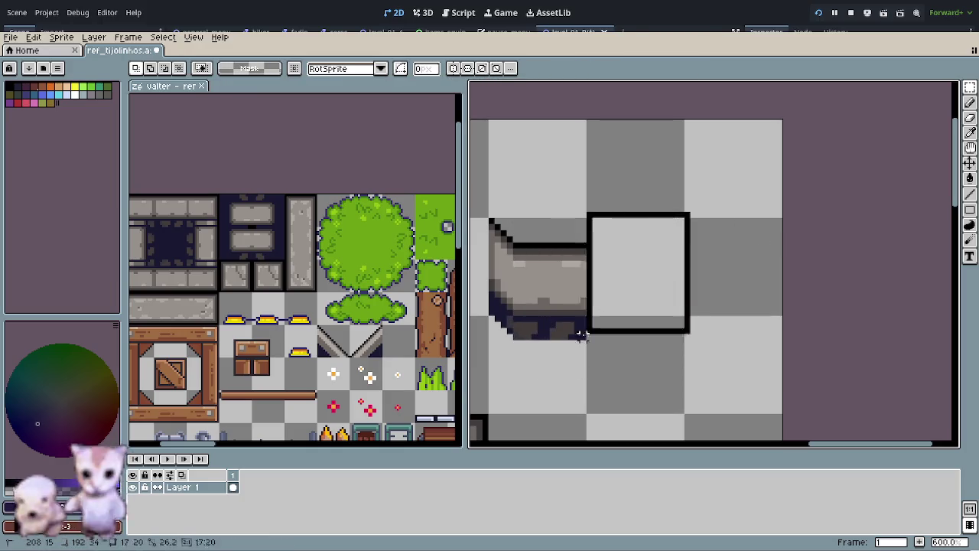
pyautogui.moveTo(552, 344); pyautogui.dragTo(549, 349)
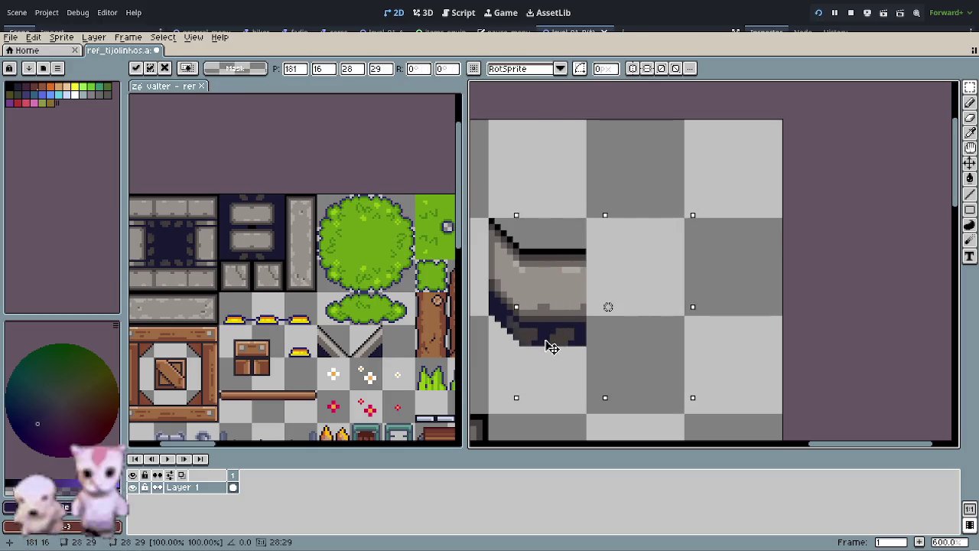
pyautogui.click(754, 276)
pyautogui.moveTo(665, 245)
pyautogui.mouseDown()
pyautogui.moveTo(570, 367)
pyautogui.moveTo(523, 392)
pyautogui.mouseUp()
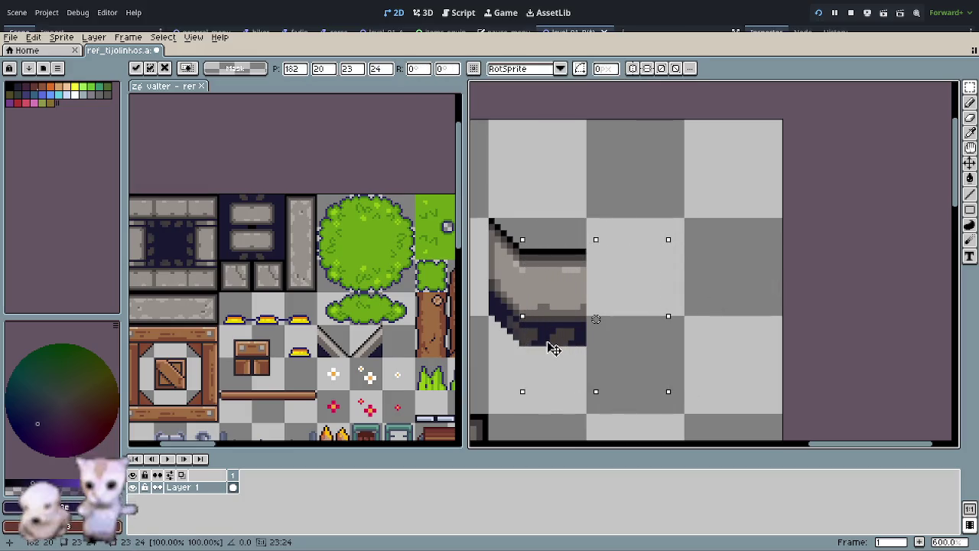
pyautogui.click(775, 310)
pyautogui.moveTo(687, 215)
pyautogui.mouseDown()
pyautogui.moveTo(540, 387)
pyautogui.moveTo(524, 387)
pyautogui.moveTo(522, 403)
pyautogui.mouseUp()
pyautogui.click(769, 300)
pyautogui.moveTo(700, 237); pyautogui.dragTo(533, 417)
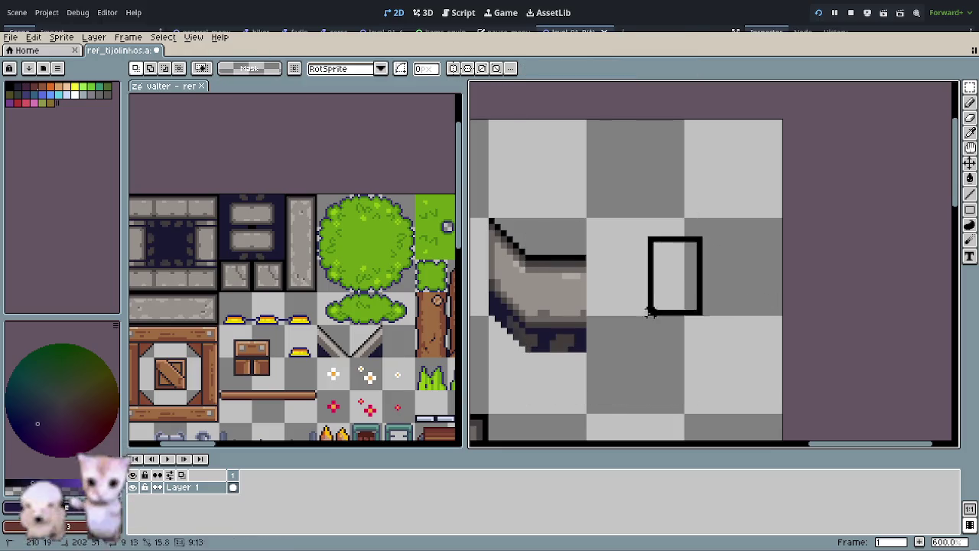
pyautogui.moveTo(560, 357); pyautogui.dragTo(559, 363)
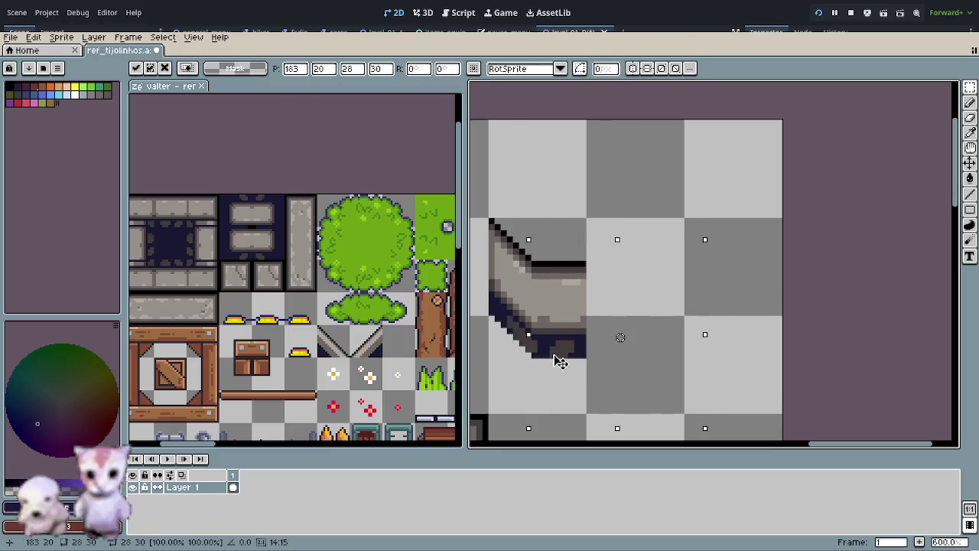
pyautogui.click(749, 320)
# Step: Shift the next right-side sections down one pixel each to extend the diagonal
pyautogui.moveTo(672, 252); pyautogui.dragTo(535, 409)
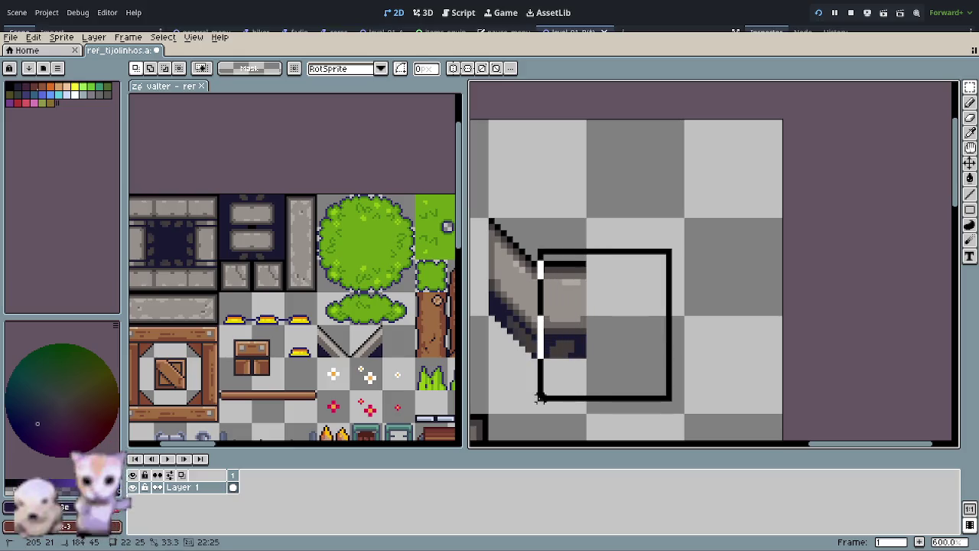
pyautogui.click(801, 291)
pyautogui.moveTo(704, 234); pyautogui.dragTo(541, 402)
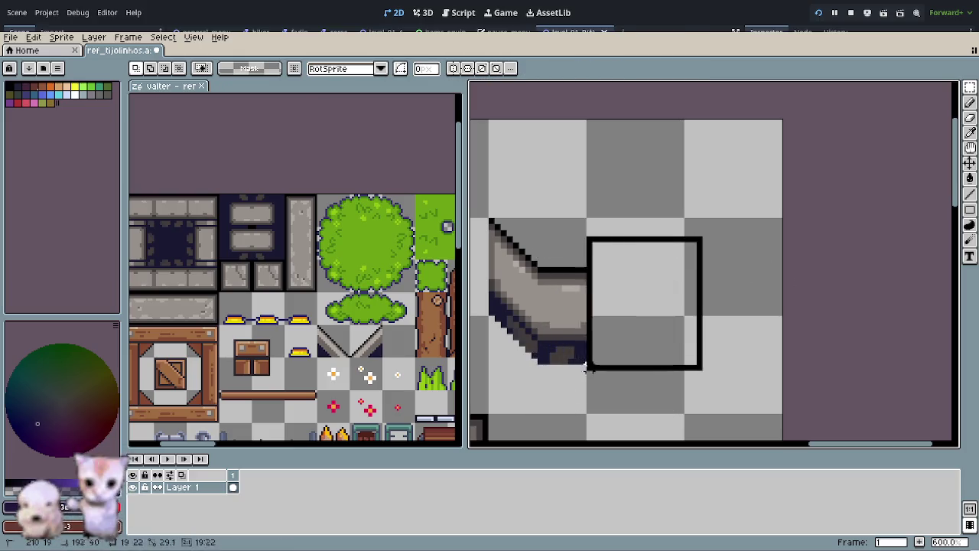
pyautogui.moveTo(590, 344); pyautogui.dragTo(594, 350)
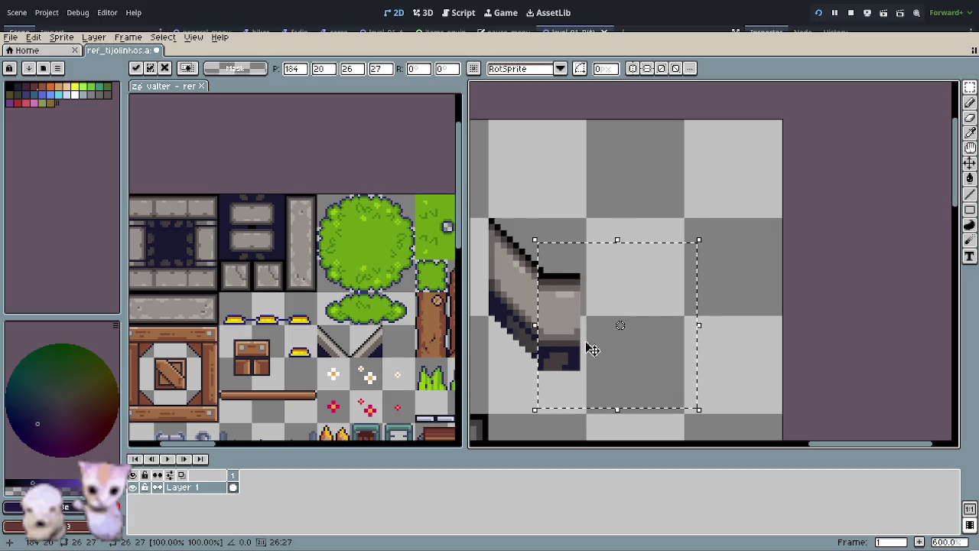
pyautogui.moveTo(658, 269); pyautogui.dragTo(548, 413)
pyautogui.moveTo(607, 338); pyautogui.dragTo(573, 376)
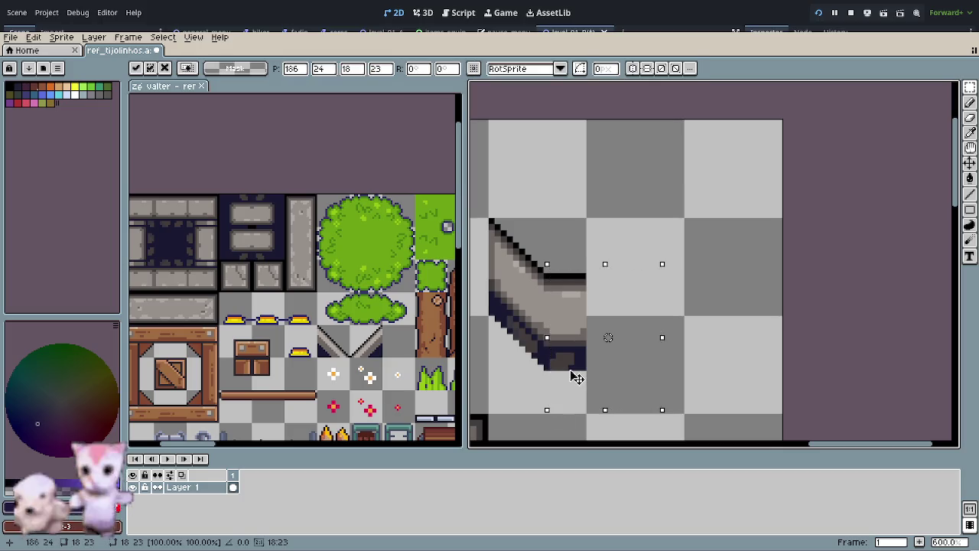
pyautogui.click(753, 312)
# Step: Select the slope's right-end columns and tip
pyautogui.moveTo(686, 266); pyautogui.dragTo(553, 416)
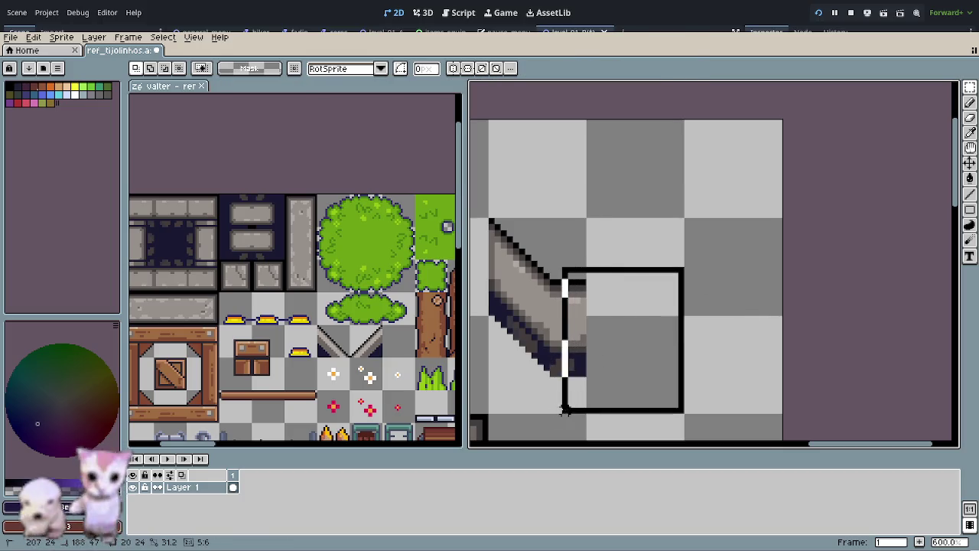
pyautogui.click(754, 323)
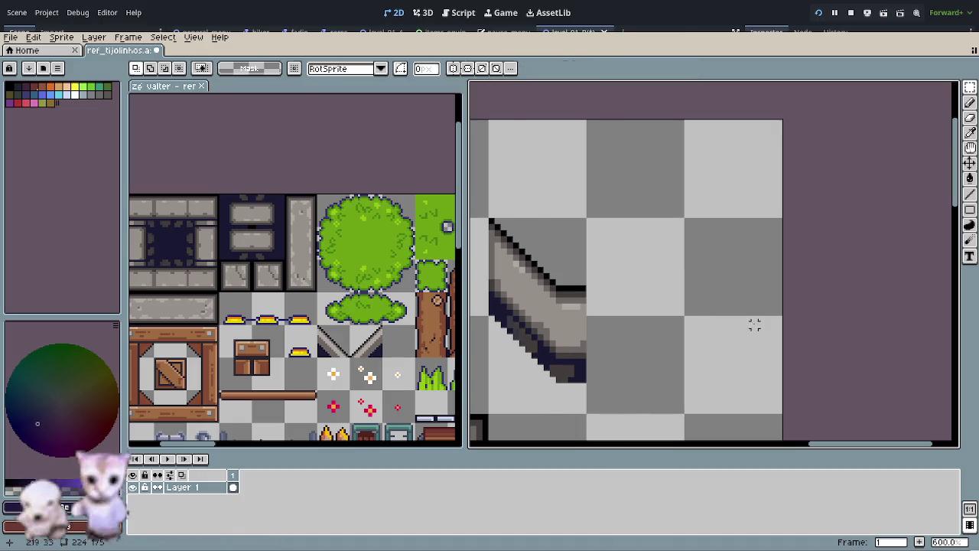
pyautogui.moveTo(688, 276); pyautogui.dragTo(564, 406)
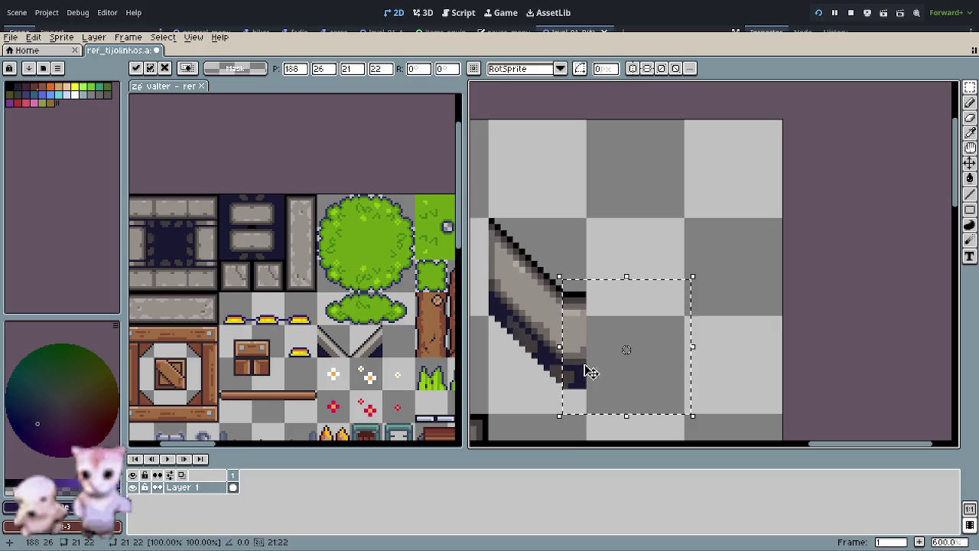
pyautogui.click(765, 321)
pyautogui.moveTo(653, 268)
pyautogui.mouseDown()
pyautogui.moveTo(612, 348)
pyautogui.moveTo(566, 405)
pyautogui.mouseUp()
pyautogui.click(728, 310)
pyautogui.moveTo(689, 293)
pyautogui.mouseDown()
pyautogui.moveTo(610, 392)
pyautogui.moveTo(572, 419)
pyautogui.mouseUp()
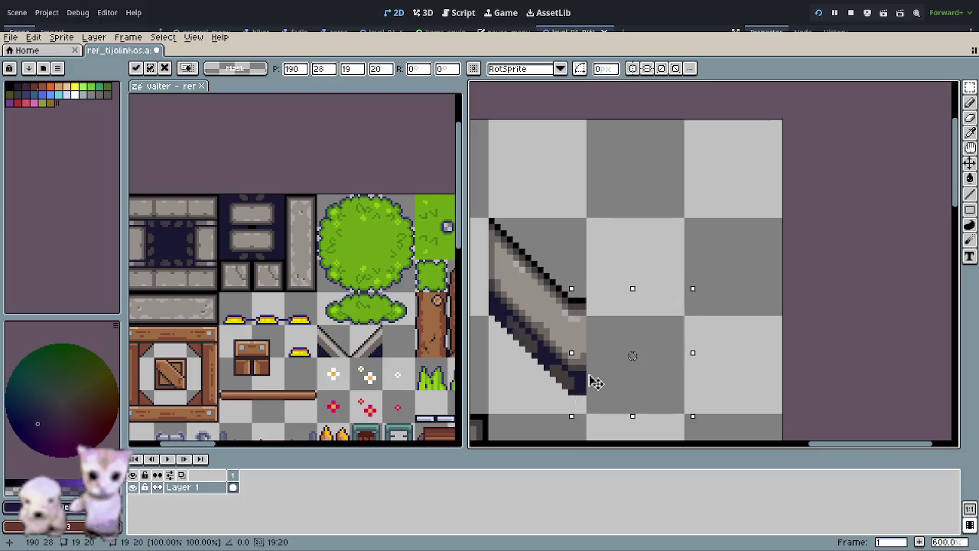
pyautogui.moveTo(671, 306); pyautogui.dragTo(578, 423)
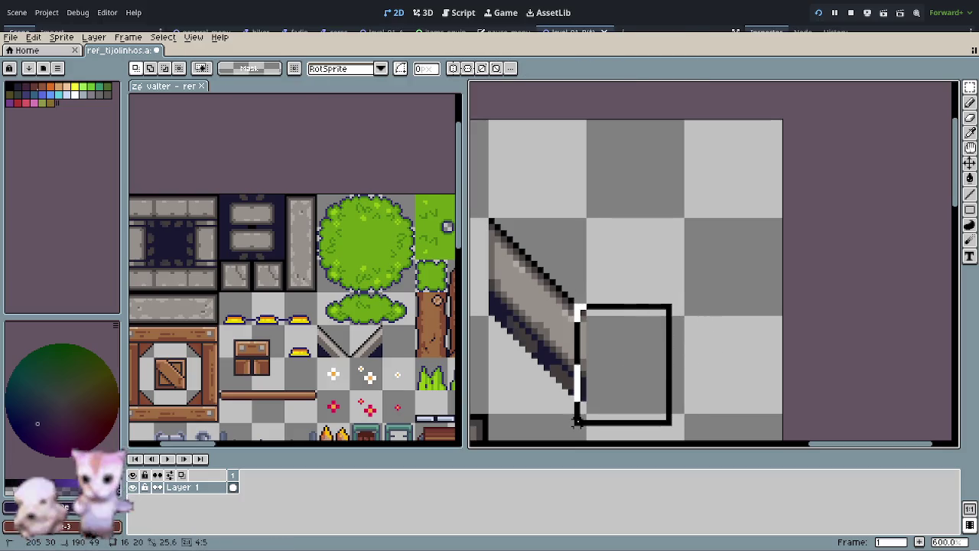
# Step: Delete the lower part of the slope piece, leaving only a triangular tip
pyautogui.hotkey('ctrl', 'z')
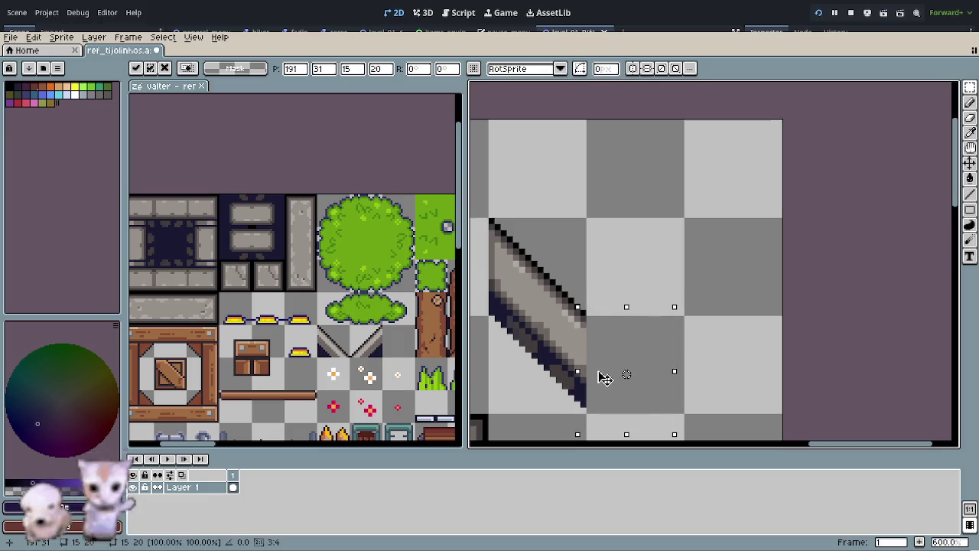
pyautogui.click(699, 353)
pyautogui.click(578, 363)
pyautogui.press('Delete')
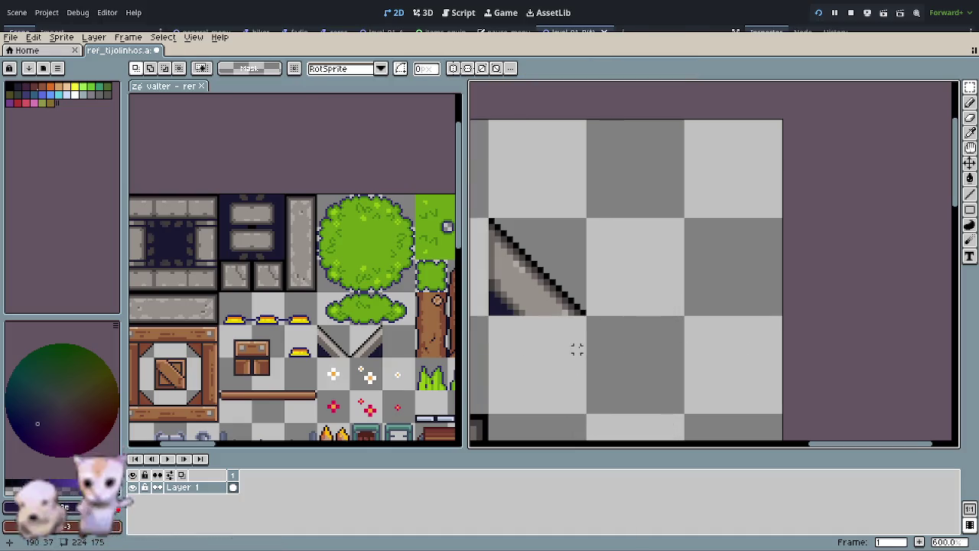
# Step: Clear the left half of the V tile and paste the diagonal slope piece into it
pyautogui.scroll(-3, 577, 349)
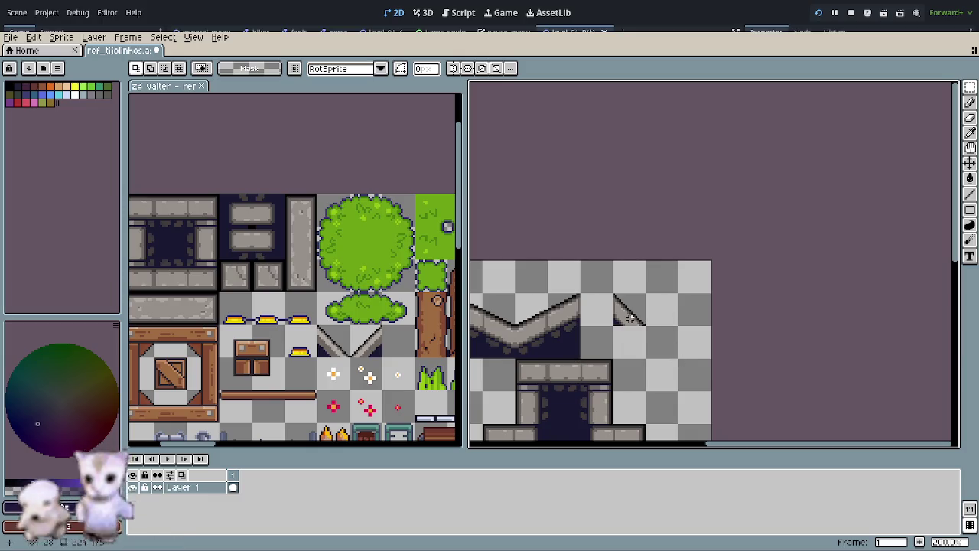
pyautogui.scroll(3, 343, 351)
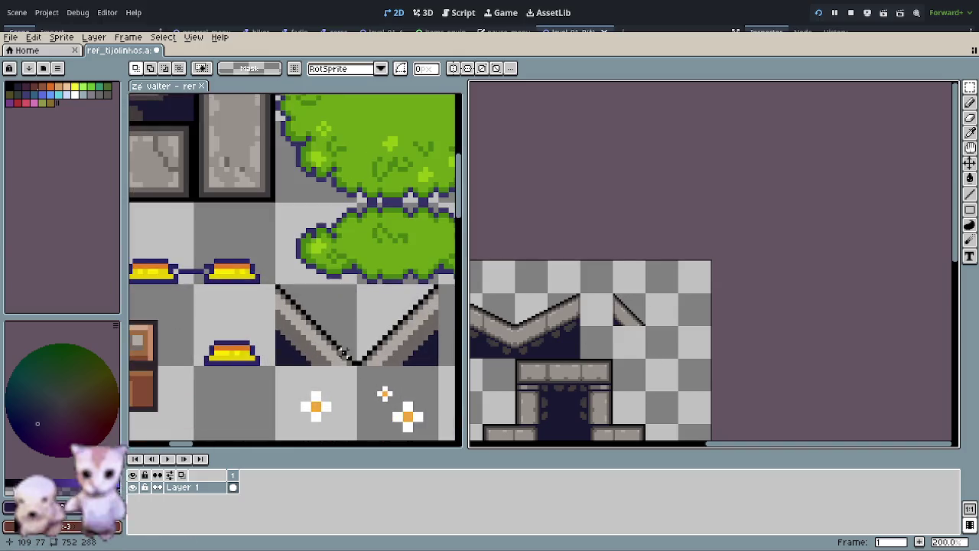
pyautogui.click(343, 351)
pyautogui.press('Delete')
pyautogui.scroll(2, 328, 347)
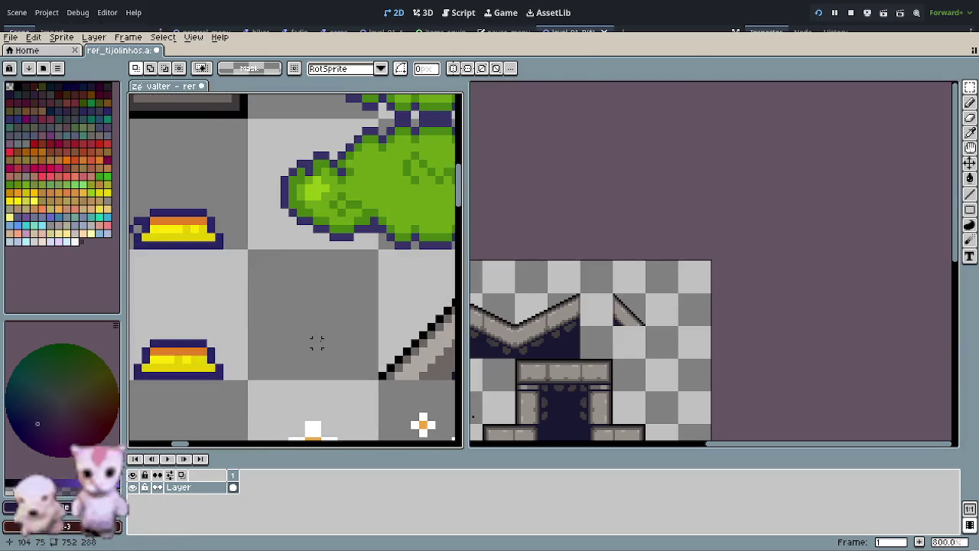
pyautogui.hotkey('ctrl', 'v')
pyautogui.moveTo(299, 322)
pyautogui.mouseDown()
pyautogui.moveTo(339, 343)
pyautogui.moveTo(322, 366)
pyautogui.mouseUp()
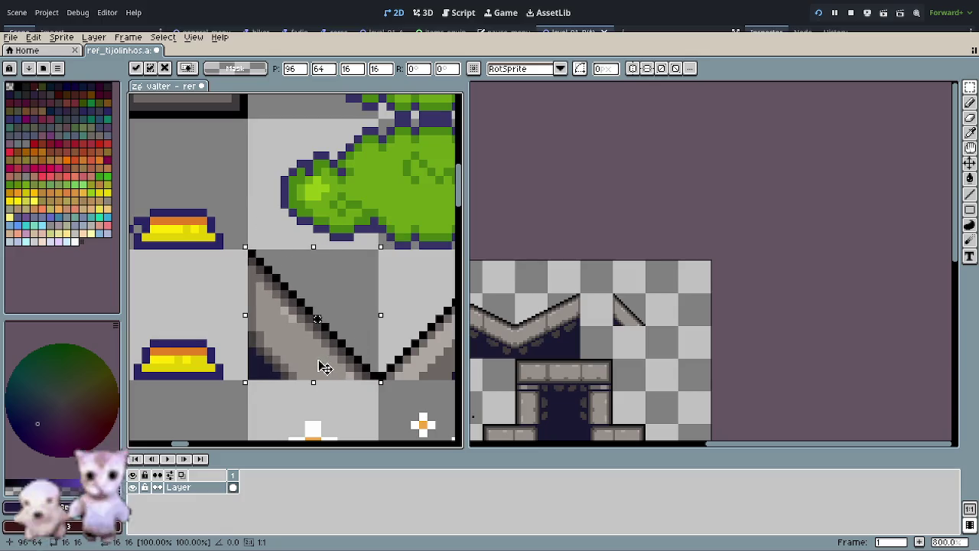
pyautogui.click(339, 415)
# Step: Fill the right half with a horizontally mirrored copy closing the V, then save the file
pyautogui.moveTo(339, 416); pyautogui.dragTo(302, 391)
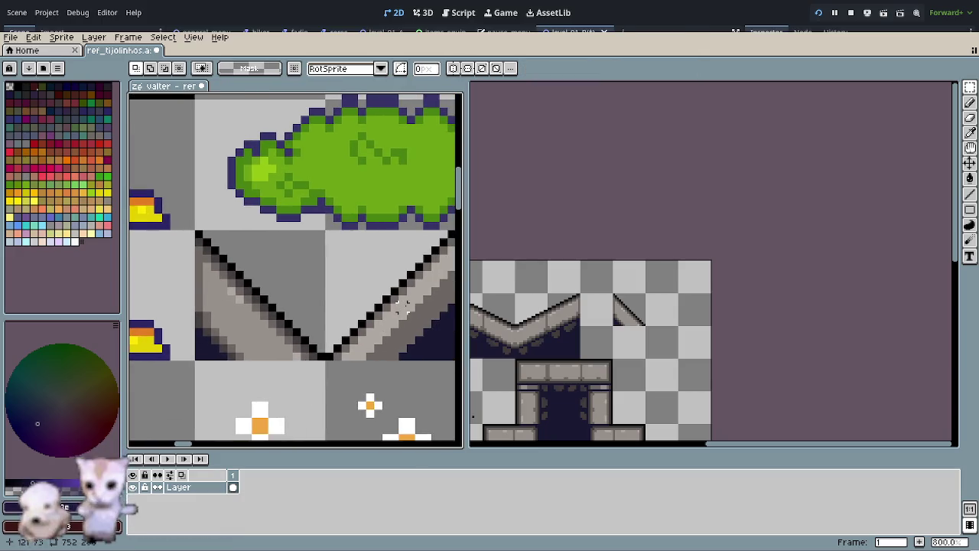
pyautogui.scroll(-2, 405, 306)
pyautogui.moveTo(354, 263); pyautogui.dragTo(436, 344)
pyautogui.press('Delete')
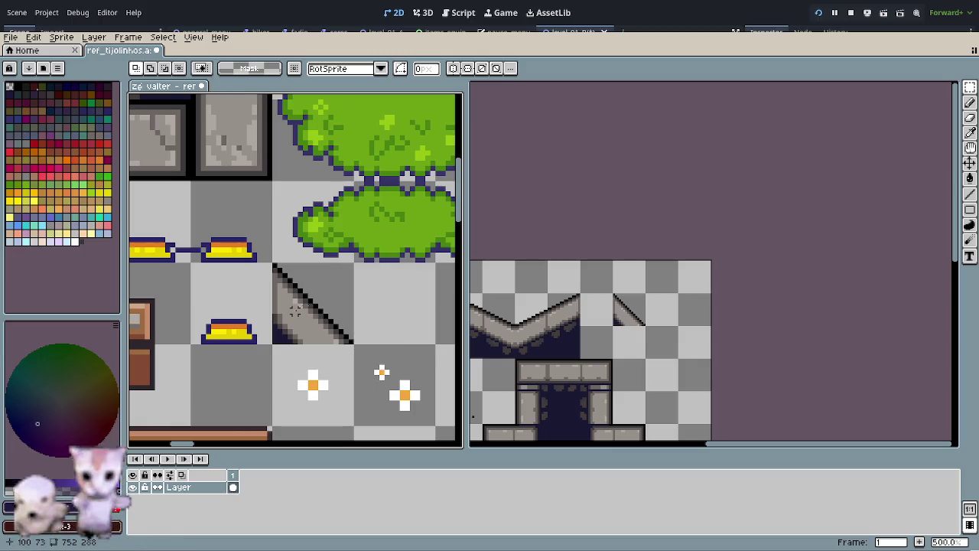
pyautogui.hotkey('ctrl', 'v')
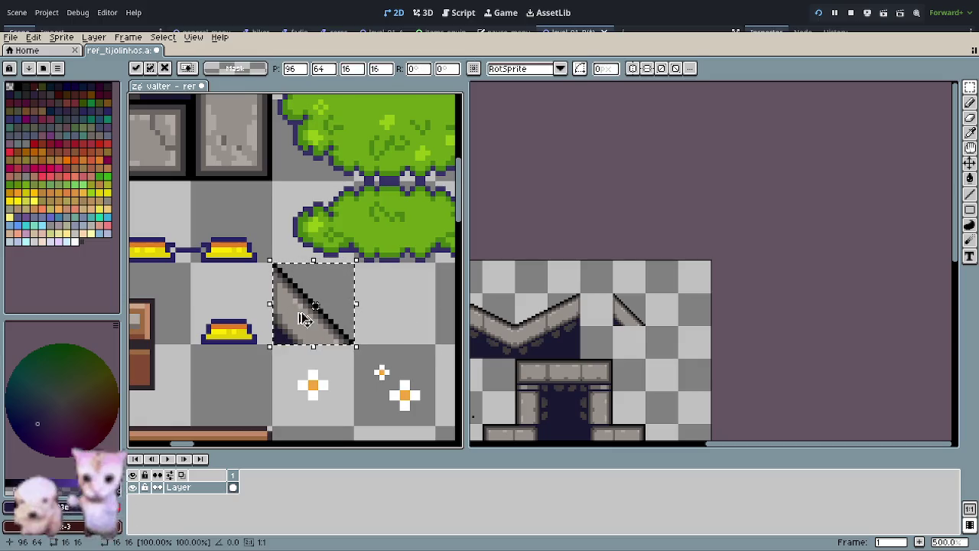
pyautogui.hotkey('shift', 'h')
pyautogui.moveTo(322, 313); pyautogui.dragTo(417, 330)
pyautogui.press('Left')
pyautogui.press('Left')
pyautogui.press('Left')
pyautogui.press('Return')
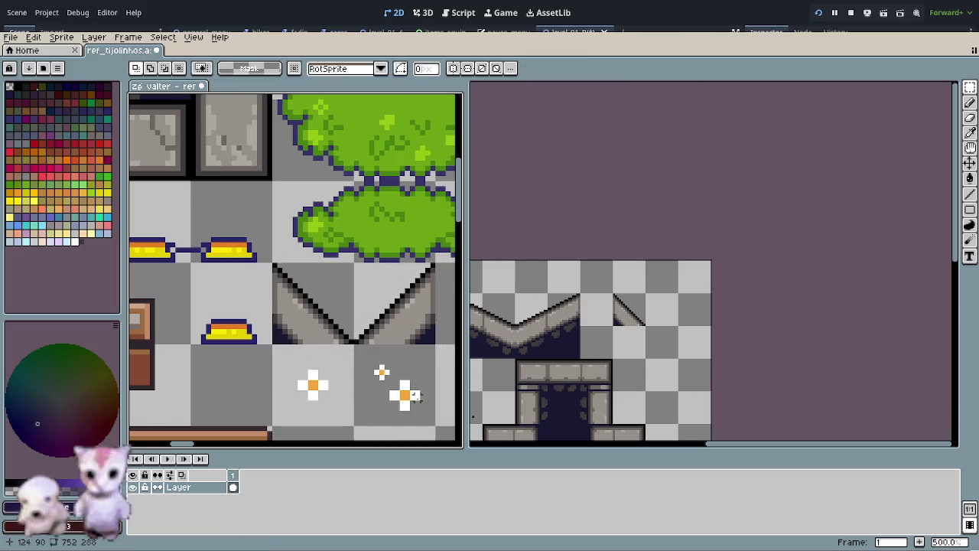
pyautogui.scroll(-2, 414, 395)
pyautogui.hotkey('ctrl', 's')
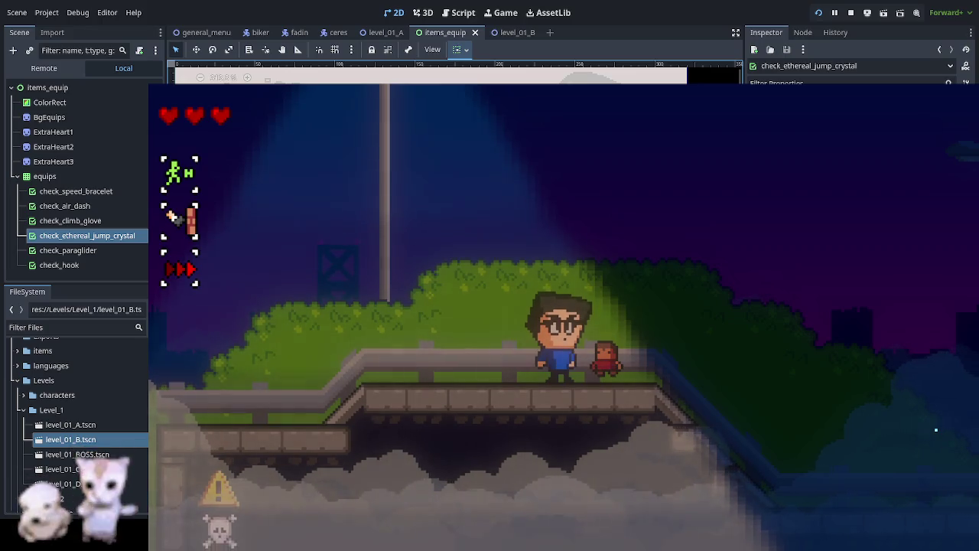
# Step: Stop the running game with F8 and select the level_01_C scene file
pyautogui.press('F8')
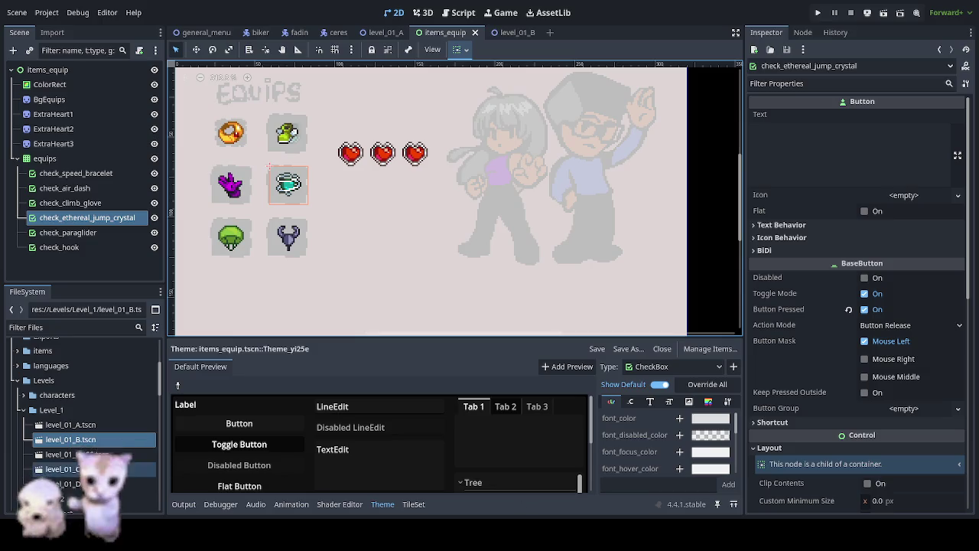
pyautogui.click(61, 469)
# Step: Open the level_01_C scene and duplicate lamp light poste_light18 as poste_light21
pyautogui.doubleClick(61, 469)
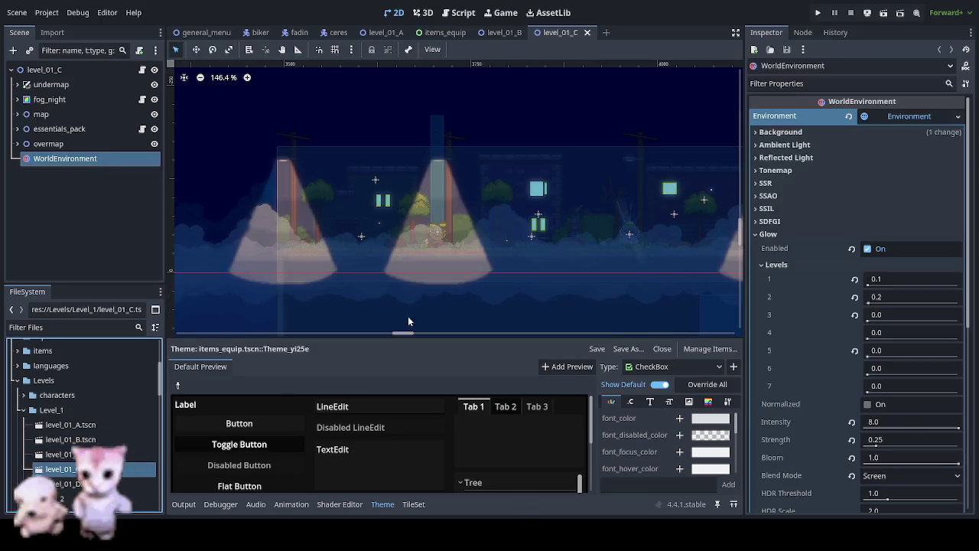
pyautogui.moveTo(198, 267); pyautogui.dragTo(385, 268)
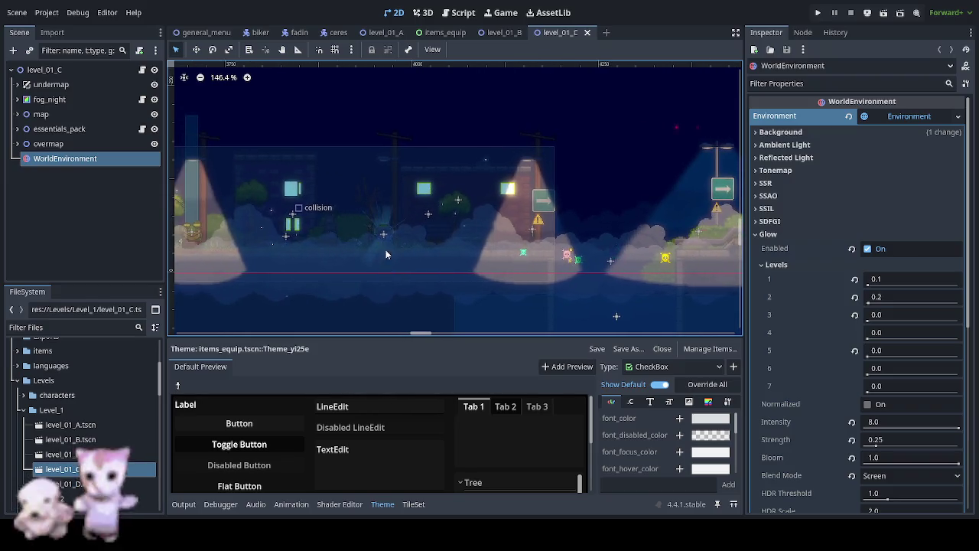
pyautogui.scroll(2, 393, 196)
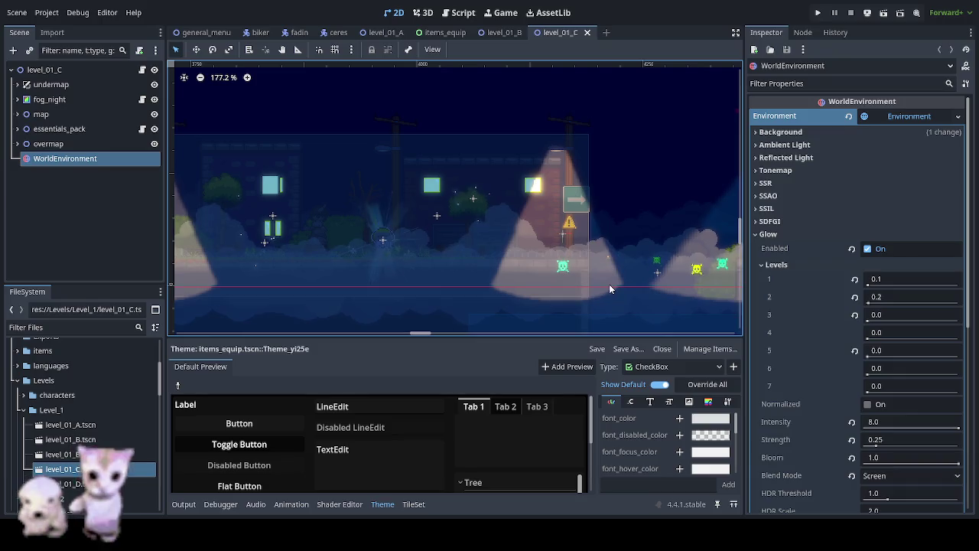
pyautogui.click(609, 283)
pyautogui.moveTo(482, 240)
pyautogui.mouseDown()
pyautogui.moveTo(395, 221)
pyautogui.moveTo(202, 222)
pyautogui.mouseUp()
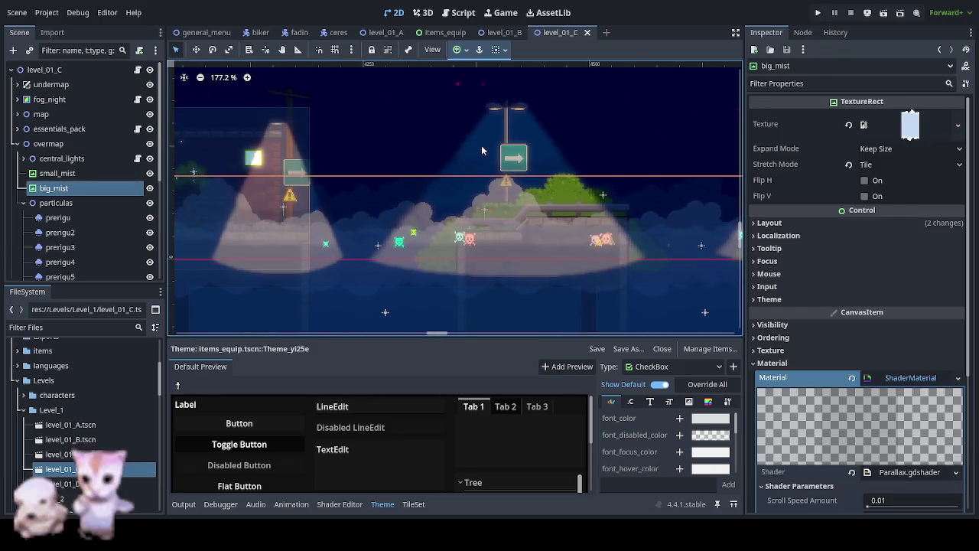
pyautogui.click(521, 132)
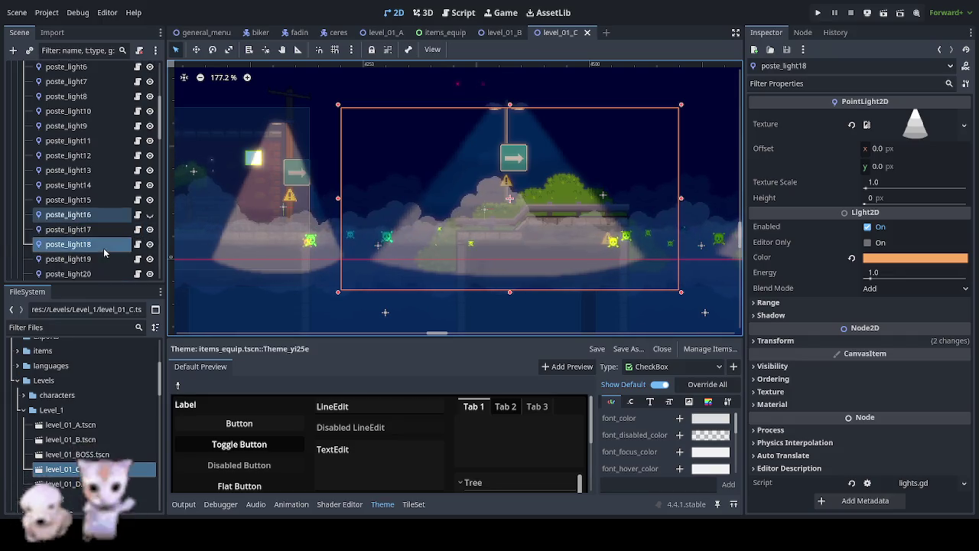
pyautogui.hotkey('ctrl', 'd')
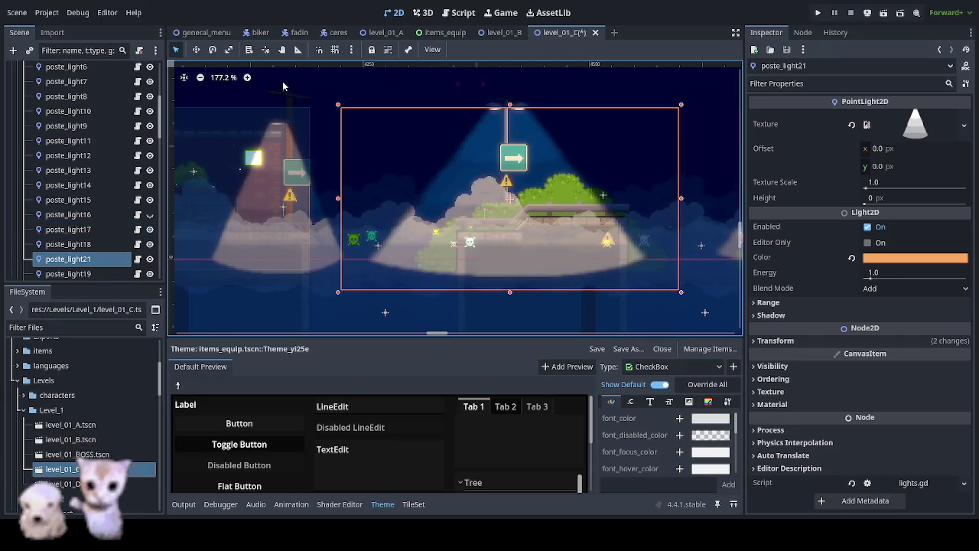
# Step: Move poste_light21 onto another lamp post and lower it slightly
pyautogui.click(196, 50)
pyautogui.moveTo(249, 94)
pyautogui.mouseDown()
pyautogui.moveTo(623, 236)
pyautogui.moveTo(445, 263)
pyautogui.mouseUp()
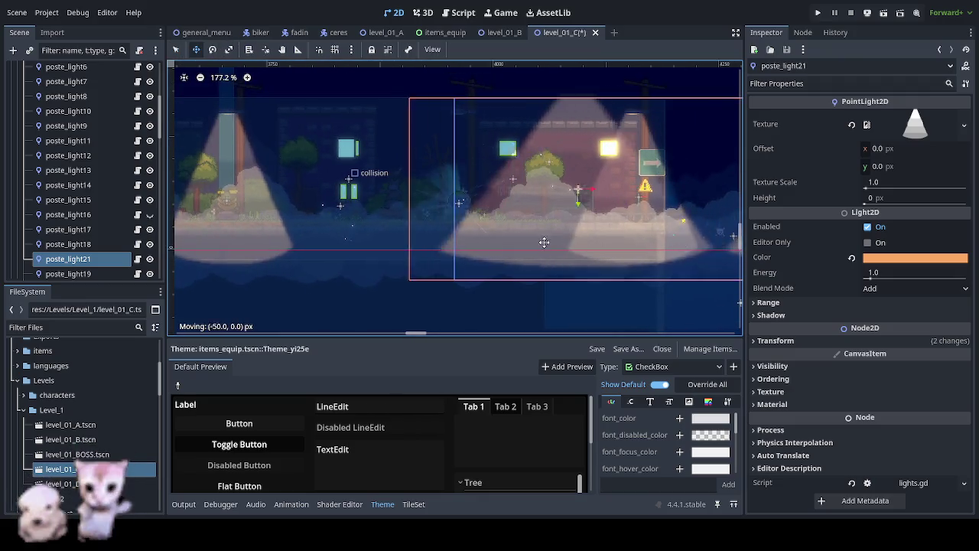
pyautogui.moveTo(478, 218); pyautogui.dragTo(478, 231)
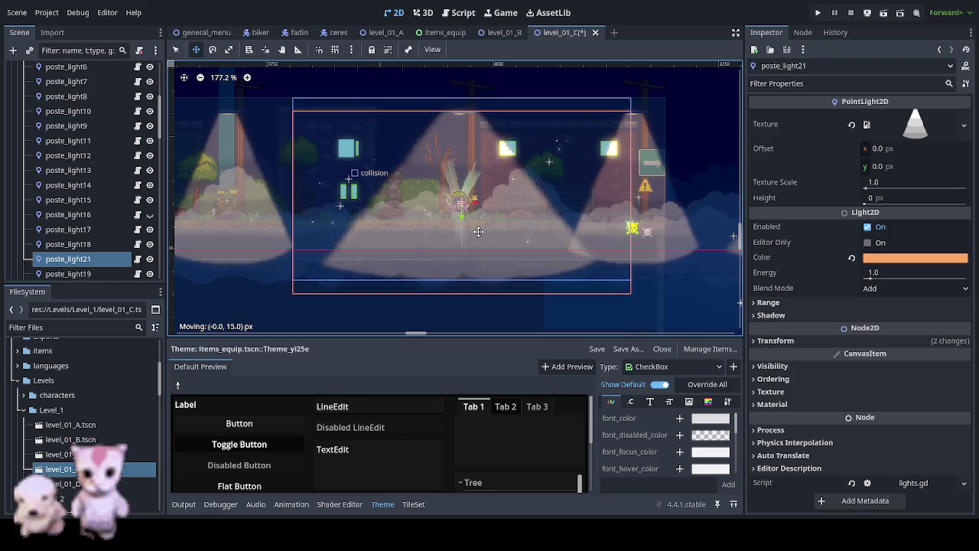
pyautogui.moveTo(478, 231); pyautogui.dragTo(479, 230)
pyautogui.scroll(2, 481, 183)
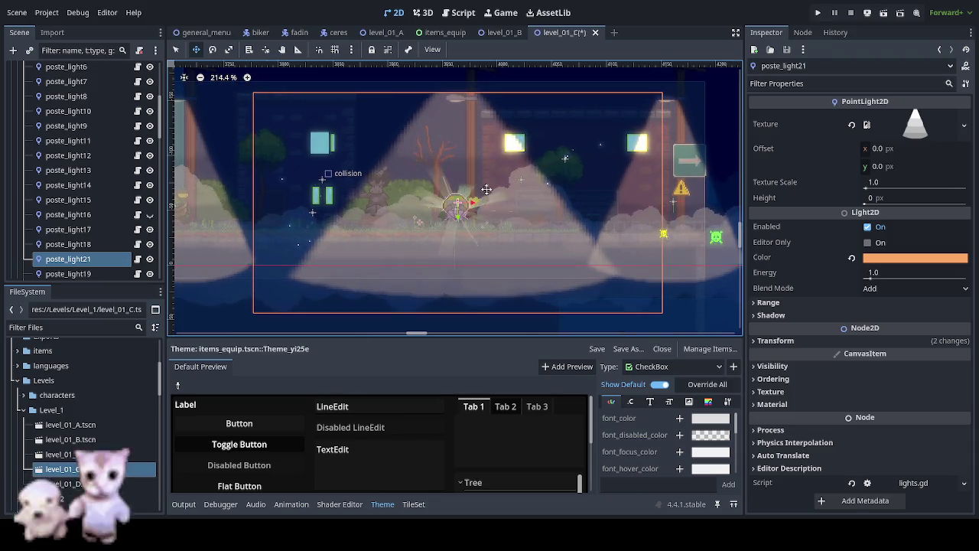
# Step: Narrow poste_light21's cone from the right and lower the light by 9 px
pyautogui.click(176, 49)
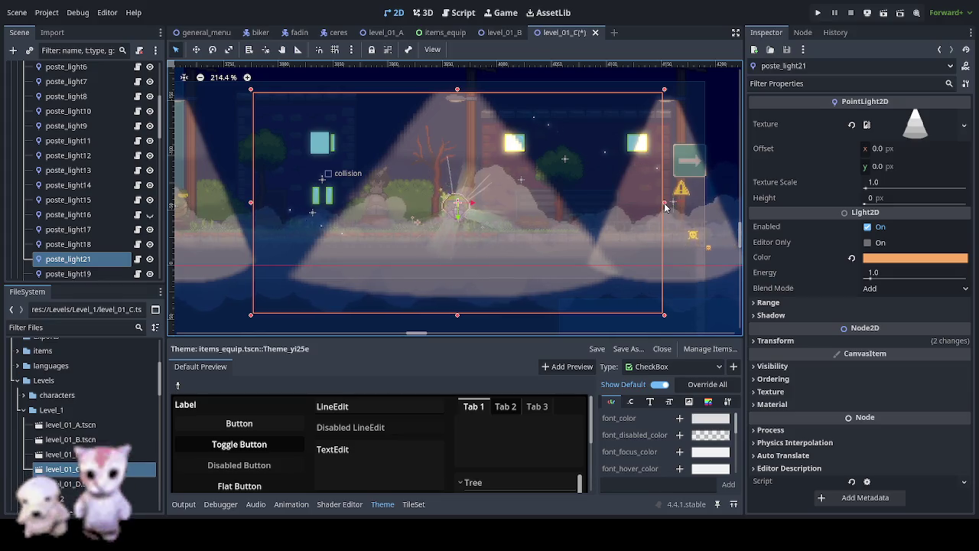
pyautogui.moveTo(664, 205); pyautogui.dragTo(599, 209)
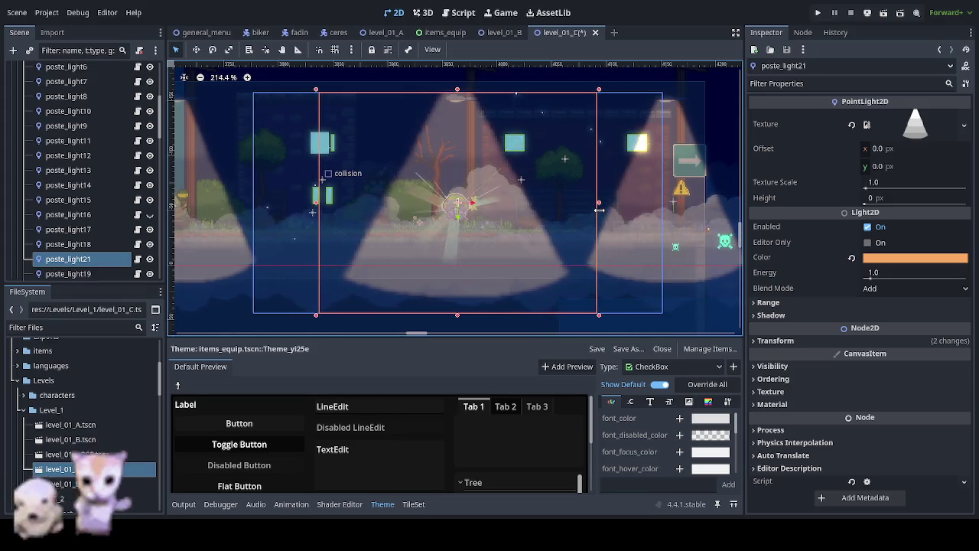
pyautogui.moveTo(599, 209); pyautogui.dragTo(603, 203)
pyautogui.click(195, 49)
pyautogui.moveTo(462, 130); pyautogui.dragTo(465, 143)
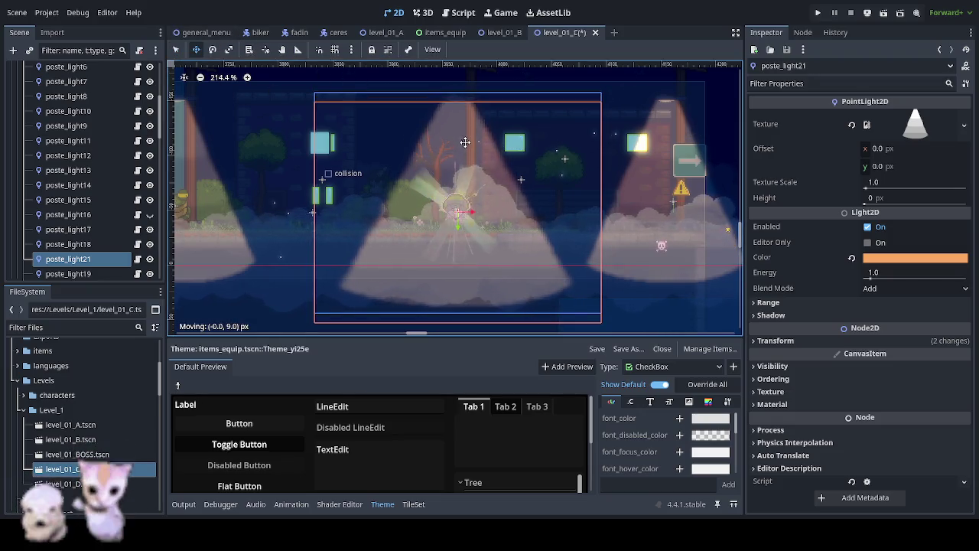
# Step: Narrow the light cone on both sides, then shift poste_light21 2 px left
pyautogui.scroll(2, 465, 143)
pyautogui.scroll(2, 490, 140)
pyautogui.scroll(2, 491, 139)
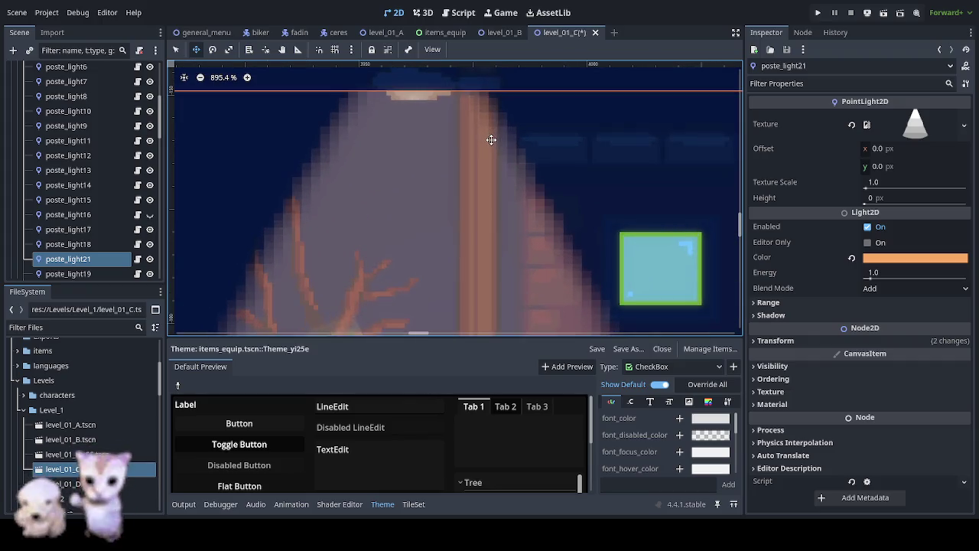
pyautogui.scroll(-1, 490, 138)
pyautogui.scroll(-2, 489, 140)
pyautogui.scroll(-2, 504, 149)
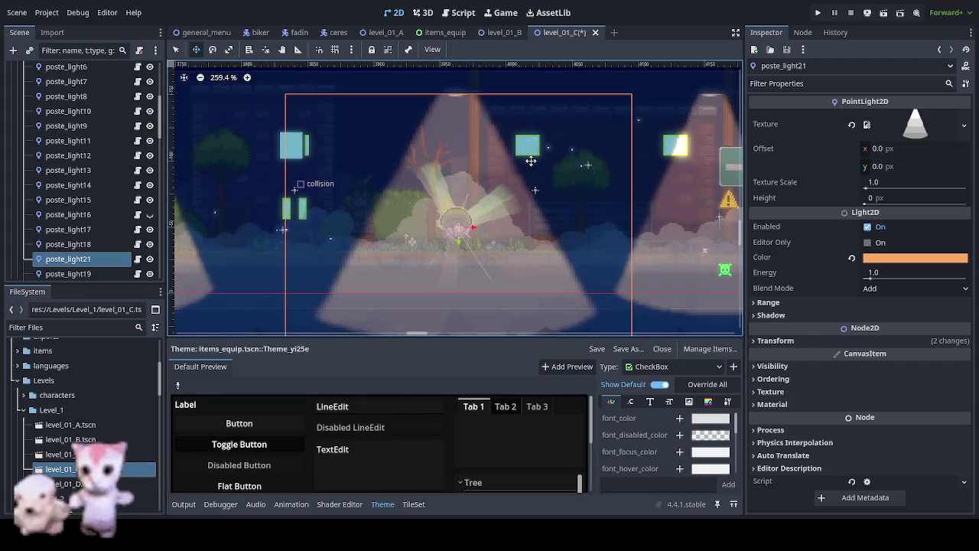
pyautogui.press('q')
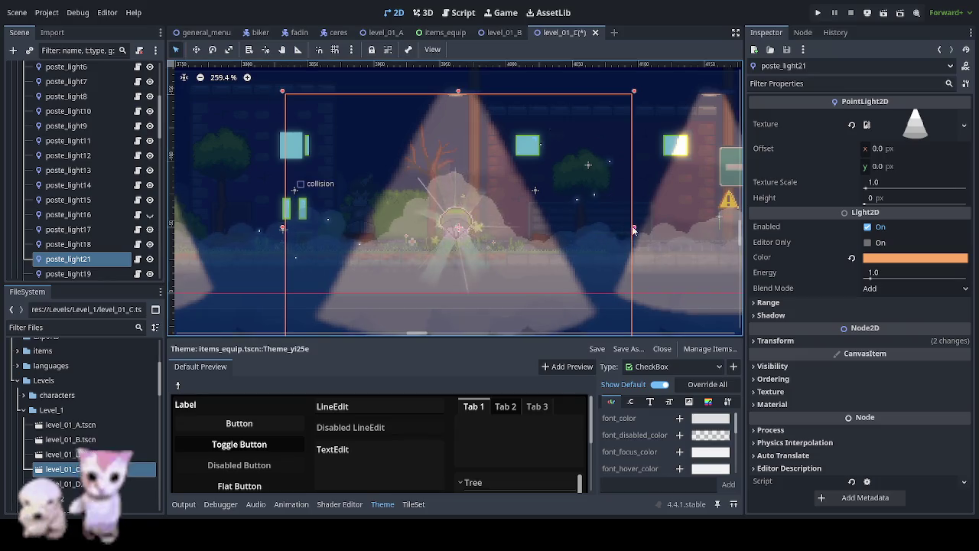
pyautogui.moveTo(632, 228); pyautogui.dragTo(571, 230)
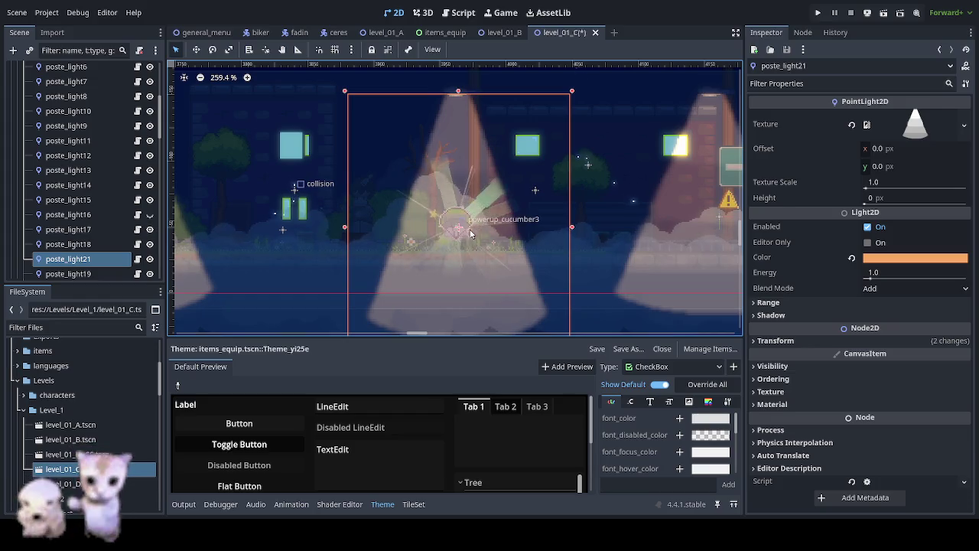
pyautogui.click(466, 228)
pyautogui.click(466, 117)
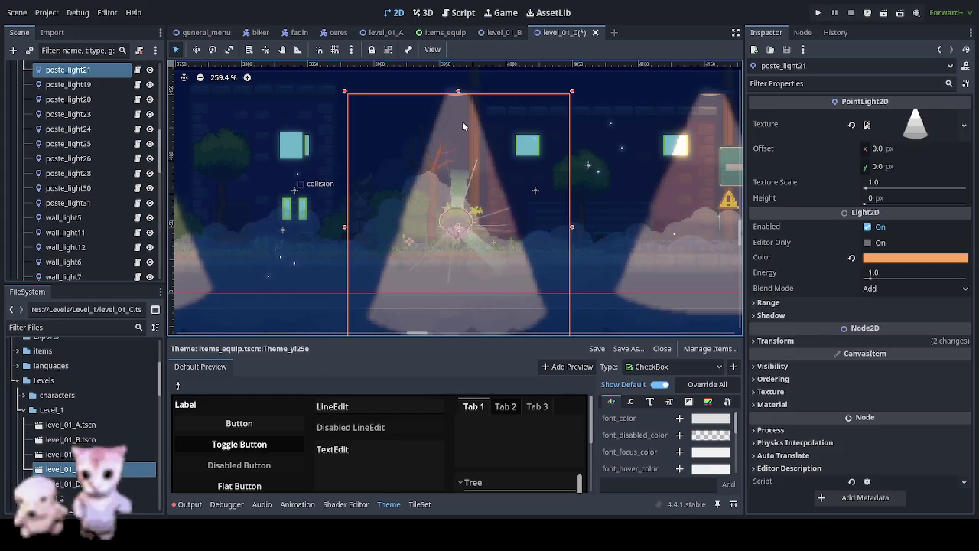
pyautogui.moveTo(464, 124); pyautogui.dragTo(462, 121)
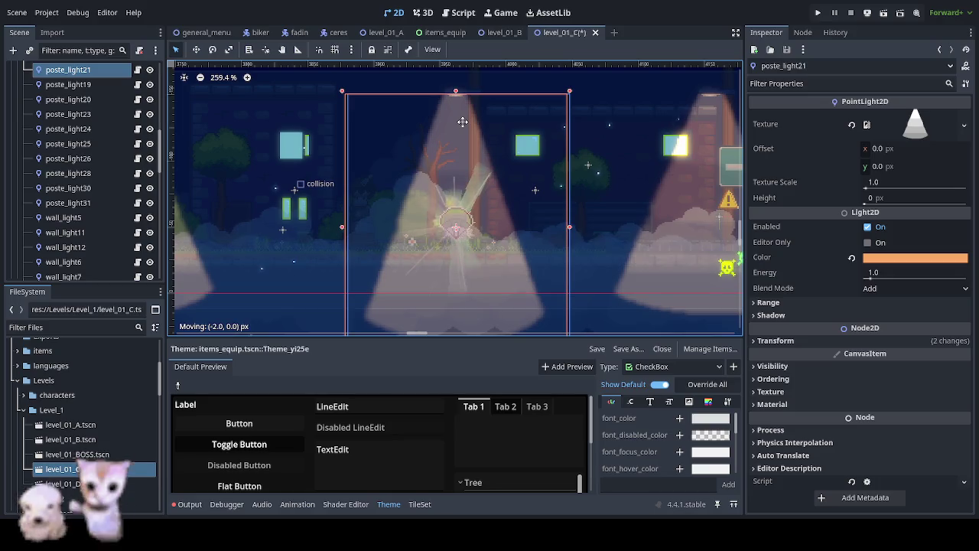
# Step: Check the top of the cone and narrow the light's area evenly on both sides
pyautogui.scroll(3, 459, 125)
pyautogui.scroll(4, 451, 130)
pyautogui.scroll(3, 432, 139)
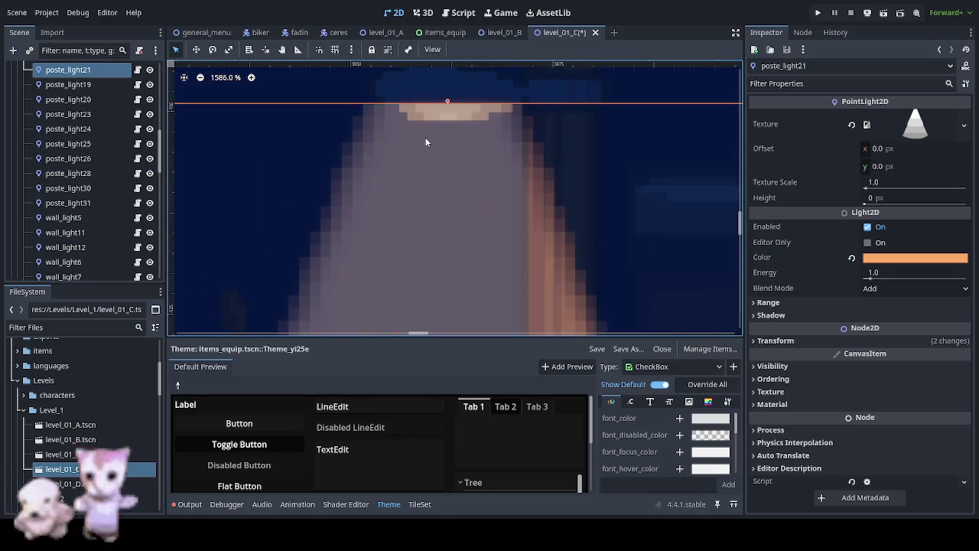
pyautogui.scroll(1, 426, 141)
pyautogui.moveTo(429, 140); pyautogui.dragTo(427, 278)
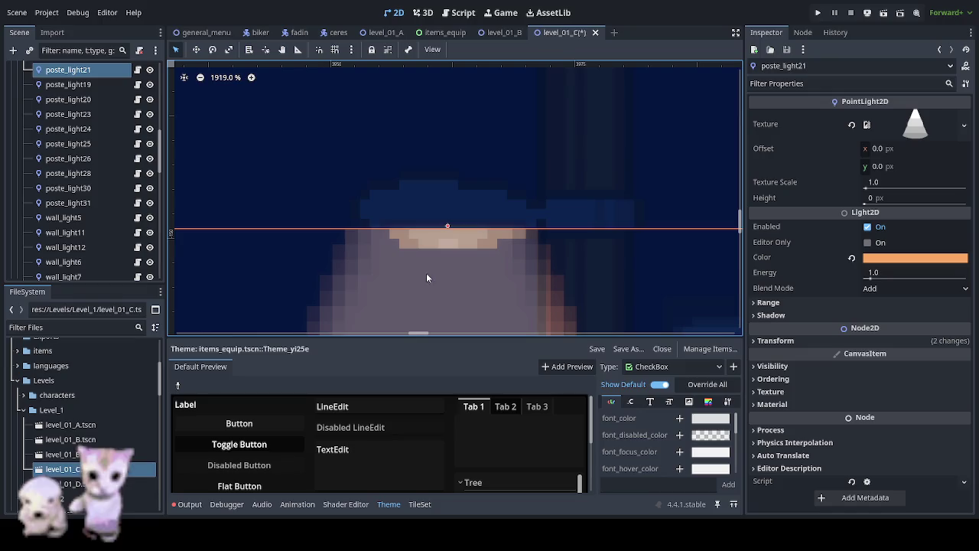
pyautogui.scroll(-2, 475, 262)
pyautogui.scroll(-3, 474, 262)
pyautogui.scroll(-2, 474, 261)
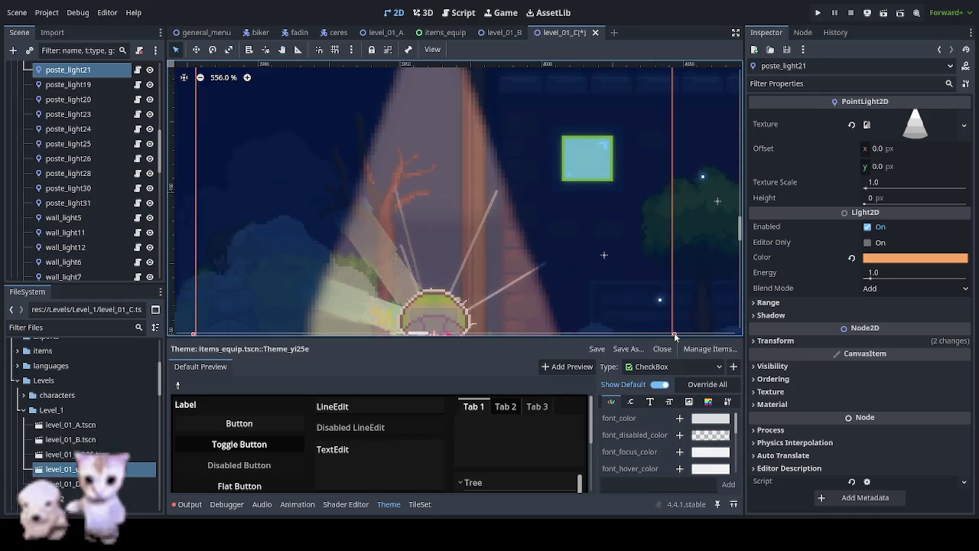
pyautogui.hscroll(5, 674, 337)
pyautogui.scroll(-2, 650, 306)
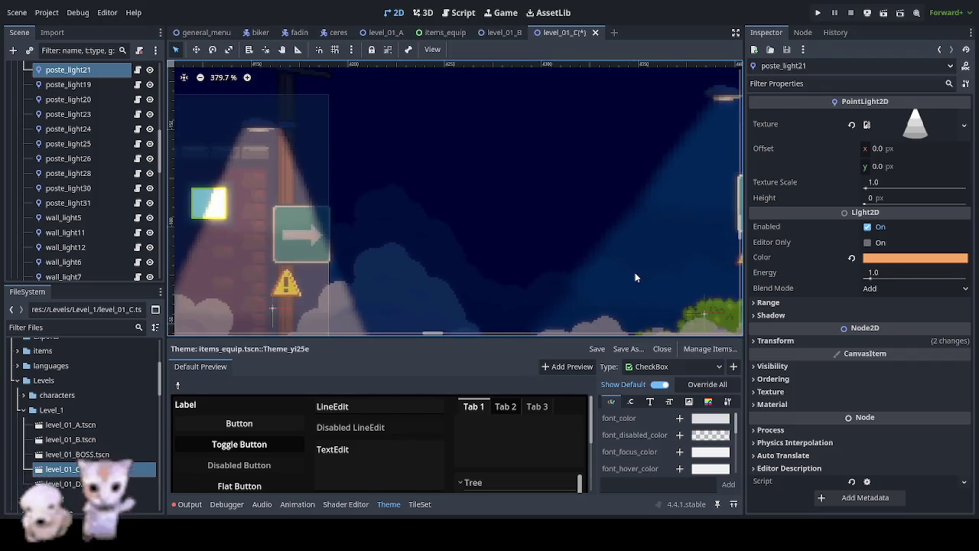
pyautogui.scroll(-2, 612, 265)
pyautogui.scroll(-1, 612, 265)
pyautogui.hscroll(-5, 344, 253)
pyautogui.scroll(1, 459, 256)
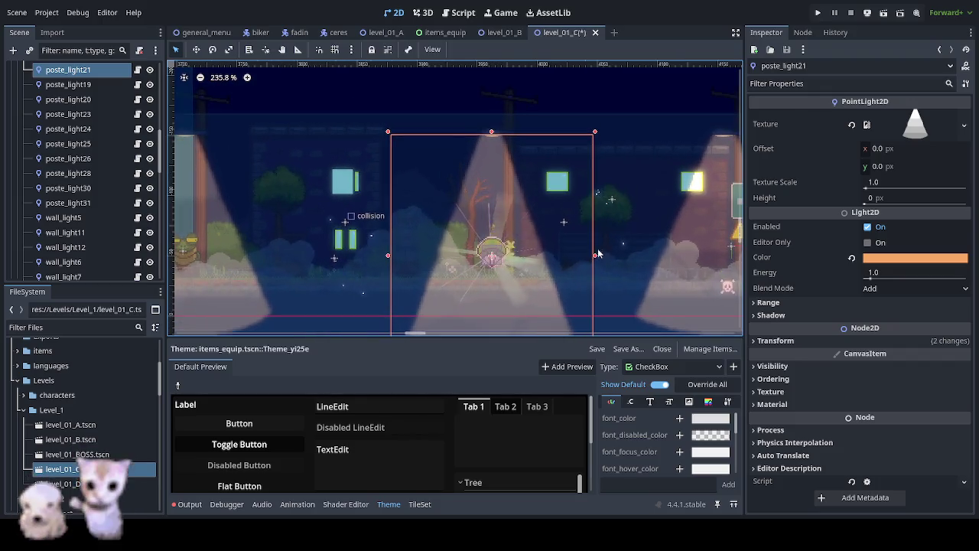
pyautogui.moveTo(596, 257); pyautogui.dragTo(577, 257)
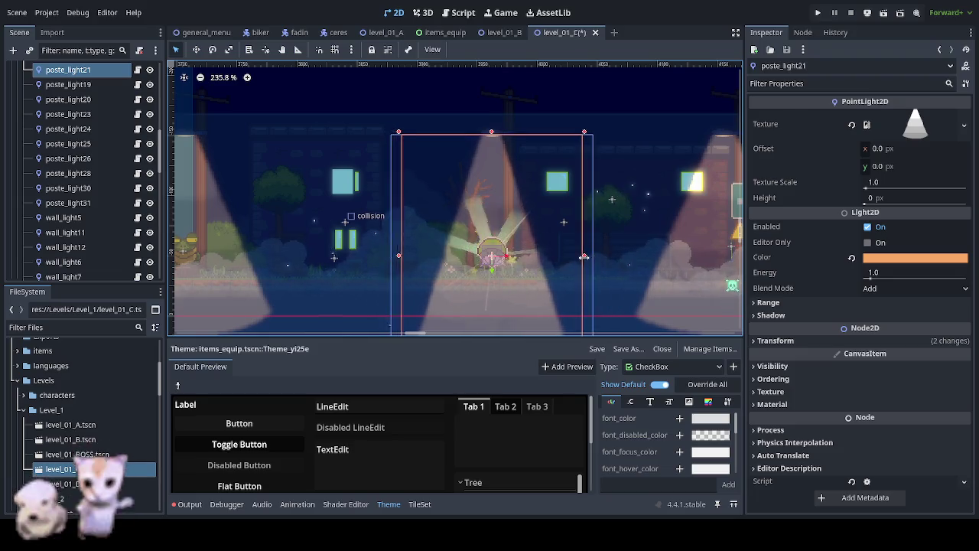
# Step: Pull the light box's right edge slightly inward to fit the lamp post
pyautogui.scroll(4, 503, 138)
pyautogui.scroll(2, 424, 159)
pyautogui.scroll(2, 425, 160)
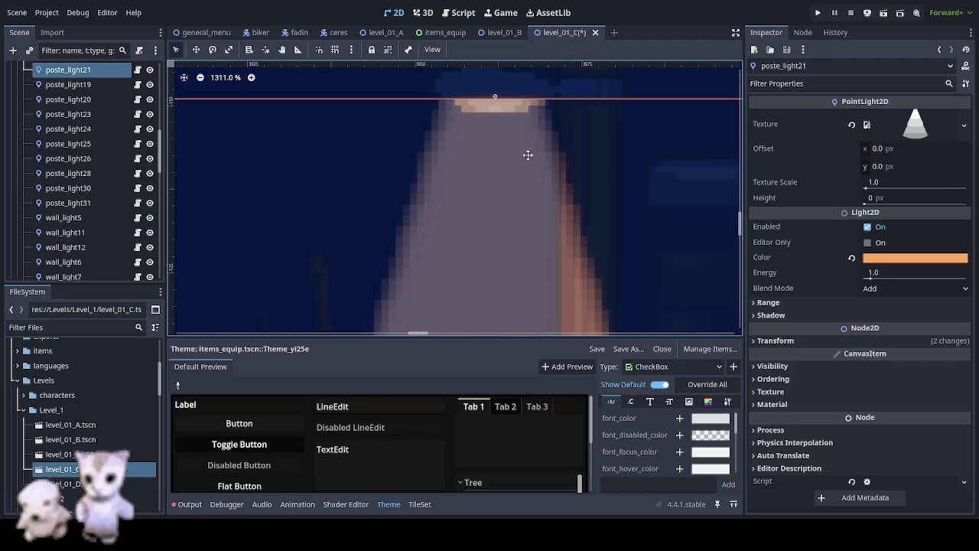
pyautogui.scroll(2, 459, 183)
pyautogui.moveTo(495, 198); pyautogui.dragTo(413, 199)
pyautogui.scroll(-1, 413, 199)
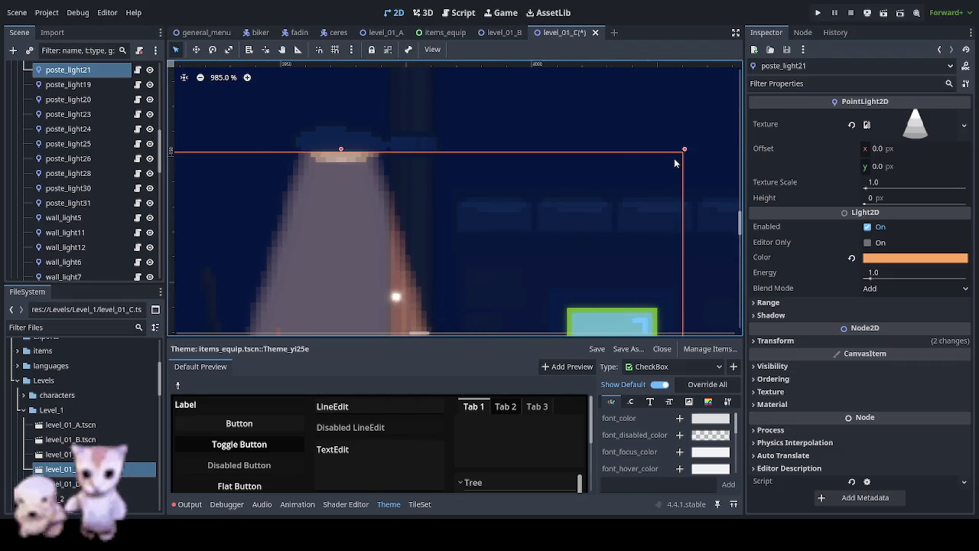
pyautogui.moveTo(683, 148); pyautogui.dragTo(670, 149)
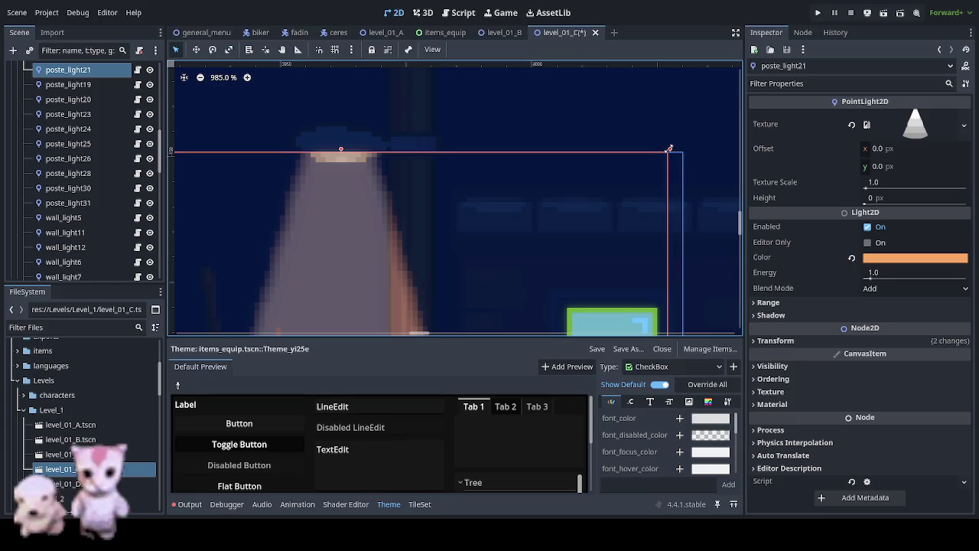
pyautogui.scroll(-3, 388, 245)
pyautogui.scroll(-4, 390, 241)
pyautogui.scroll(-3, 396, 233)
pyautogui.scroll(-2, 481, 121)
pyautogui.scroll(-1, 483, 219)
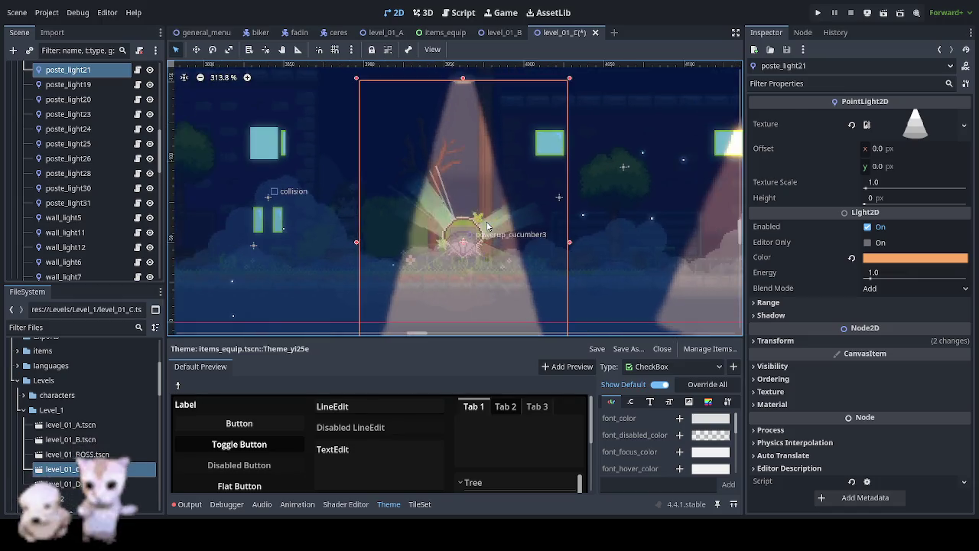
pyautogui.scroll(-5, 479, 215)
pyautogui.scroll(-2, 471, 205)
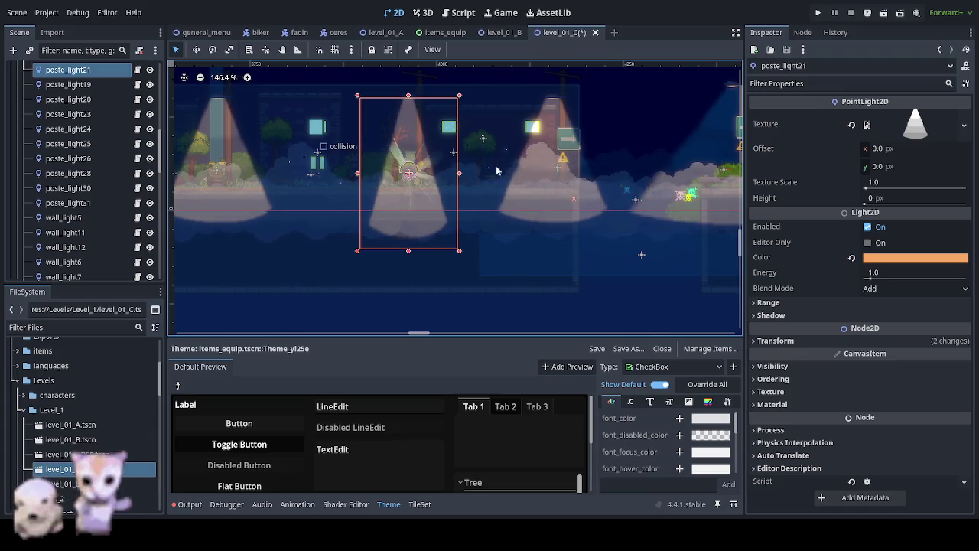
# Step: Select poste_light21 from beneath the overlapping poste_light17 and move it about 191 px left
pyautogui.click(77, 77)
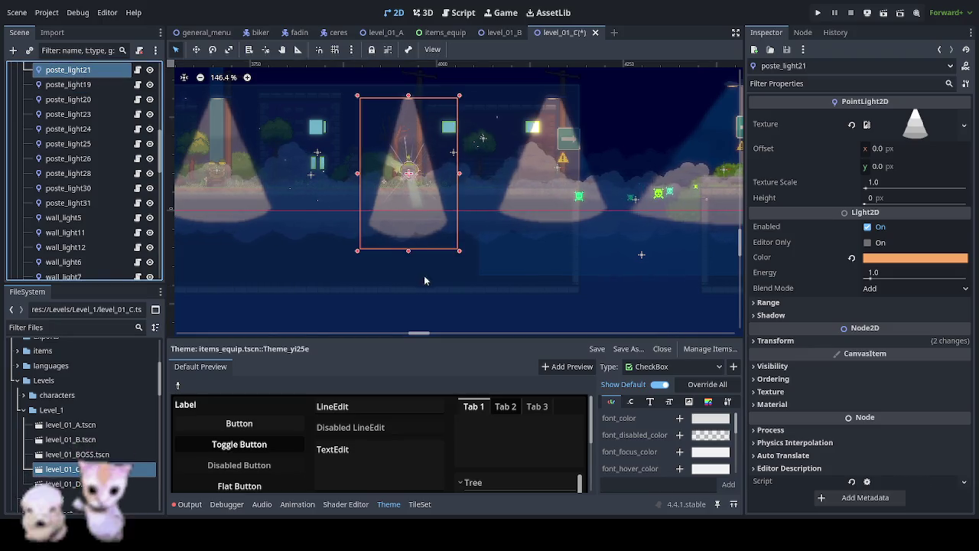
pyautogui.click(457, 273)
pyautogui.click(551, 116)
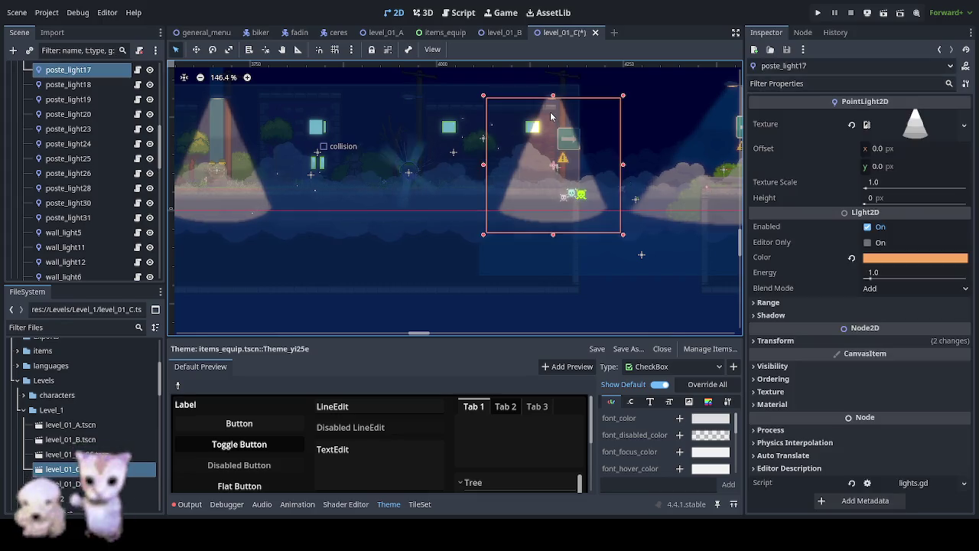
pyautogui.click(551, 117)
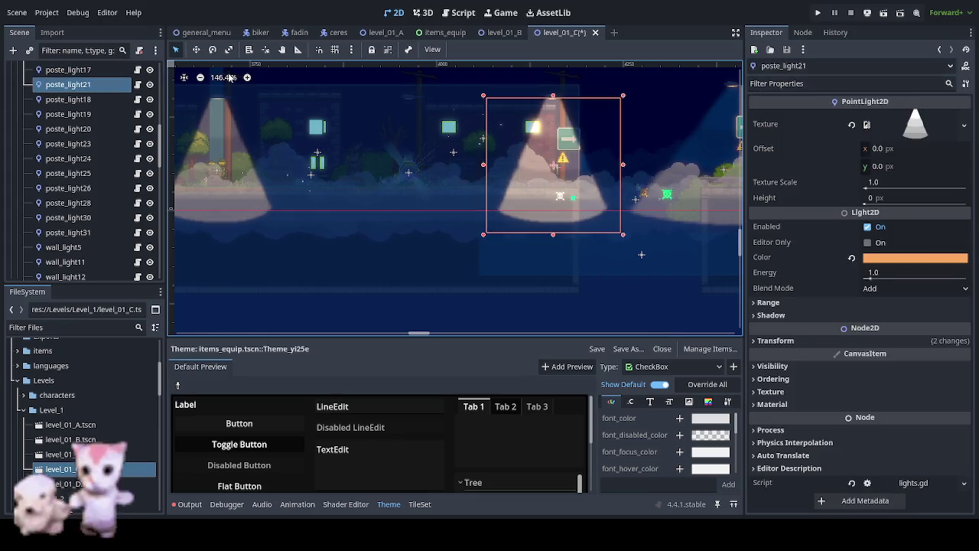
pyautogui.moveTo(501, 140); pyautogui.dragTo(361, 141)
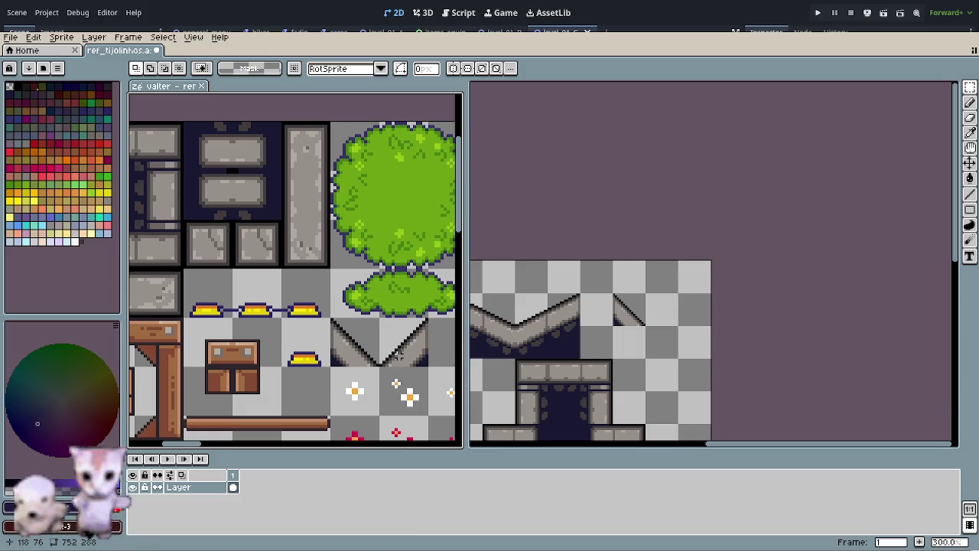
# Step: Find and select the two V-shaped stone tiles in the tileset
pyautogui.moveTo(396, 356); pyautogui.dragTo(320, 329)
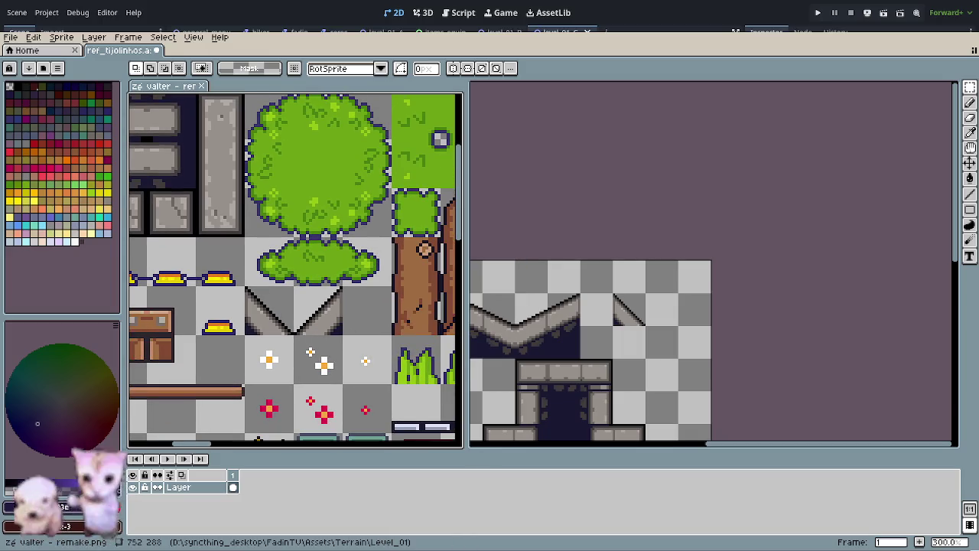
pyautogui.scroll(-2, 285, 340)
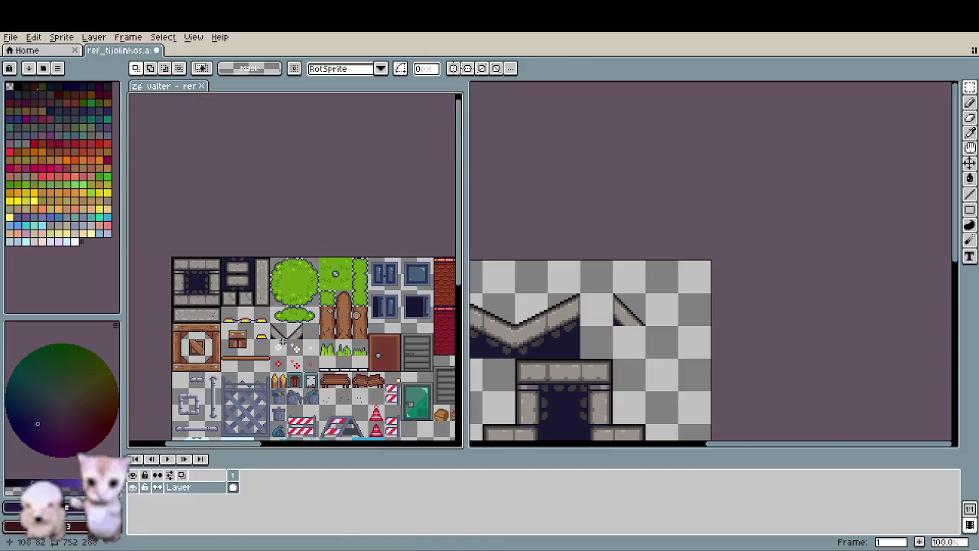
pyautogui.moveTo(286, 347); pyautogui.dragTo(210, 197)
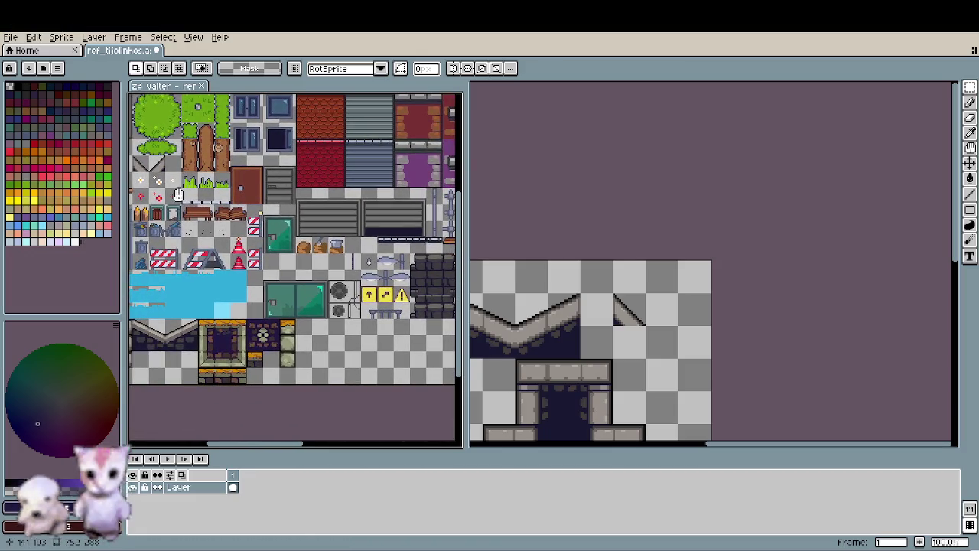
pyautogui.moveTo(210, 198)
pyautogui.mouseDown()
pyautogui.moveTo(144, 233)
pyautogui.moveTo(262, 265)
pyautogui.mouseUp()
pyautogui.hscroll(8, 144, 233)
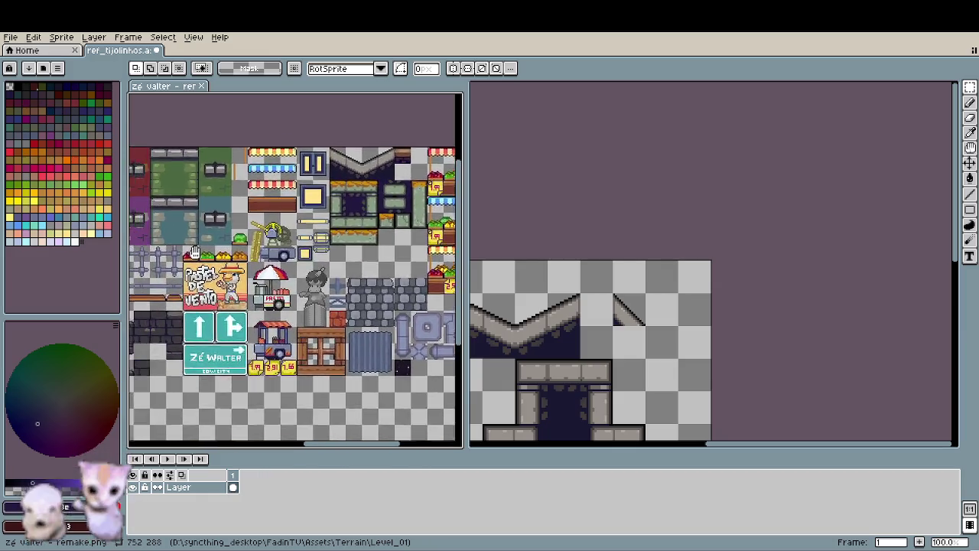
pyautogui.hscroll(-10, 262, 264)
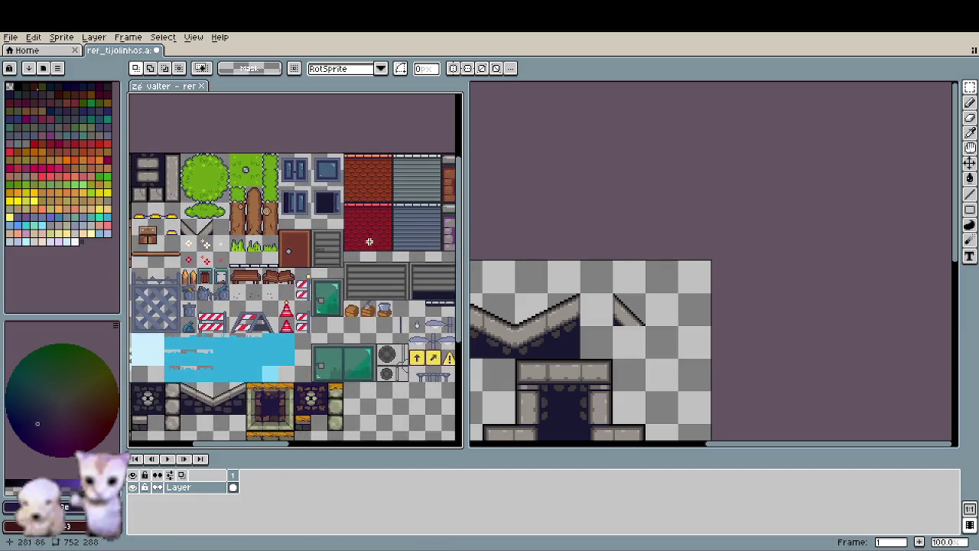
pyautogui.scroll(4, 186, 238)
pyautogui.moveTo(184, 206); pyautogui.dragTo(280, 217)
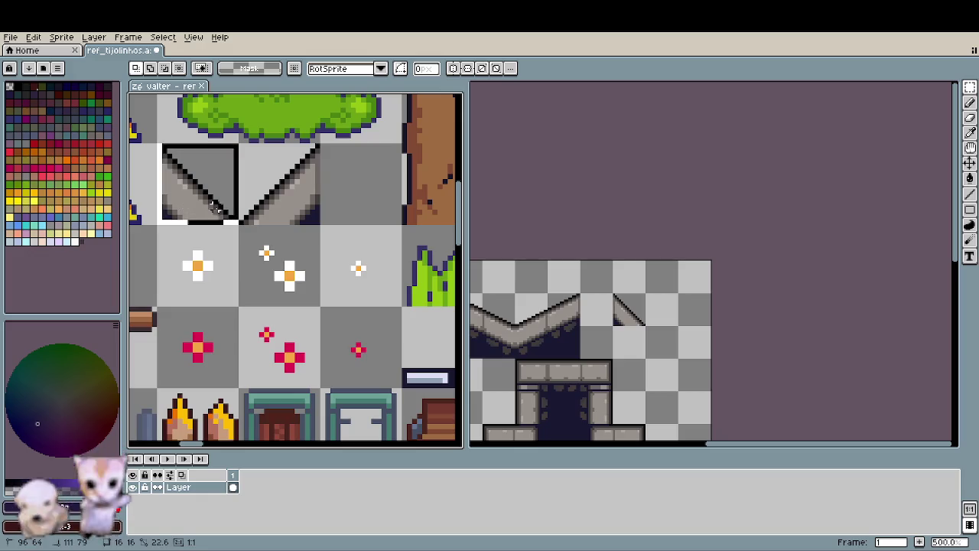
# Step: Save the tileset file, clearing the selection around the V tiles
pyautogui.hotkey('ctrl', 's')
pyautogui.click(364, 228)
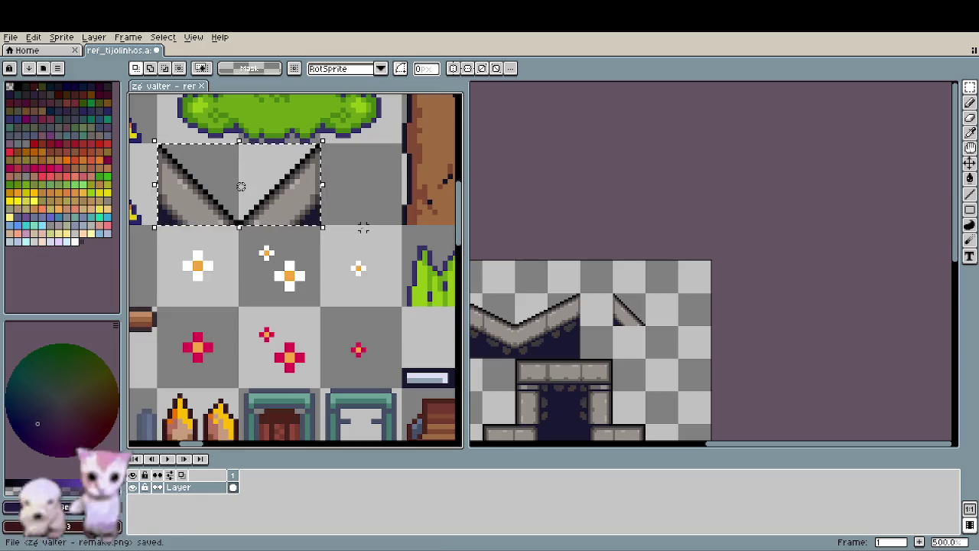
pyautogui.hotkey('ctrl', 's')
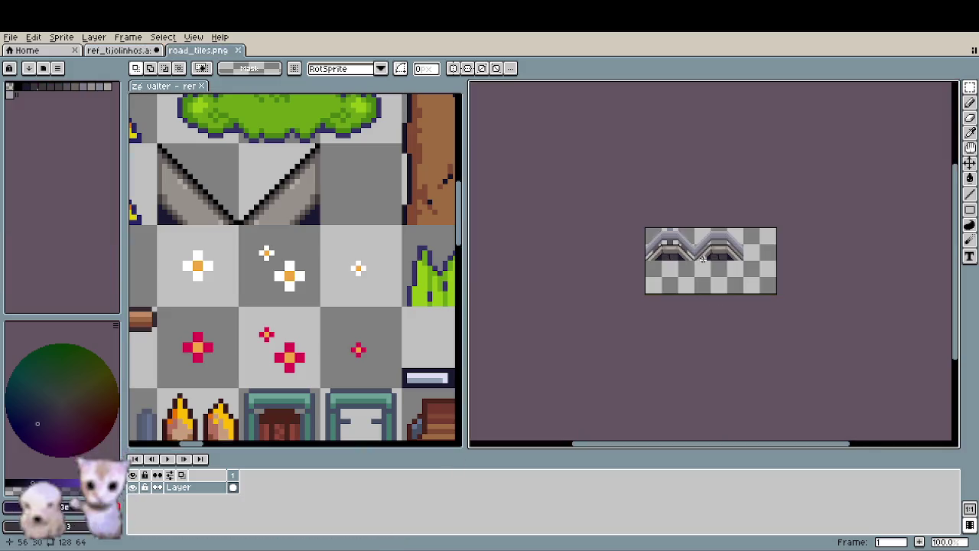
# Step: Copy the V-shaped diagonal stone tile from the tileset into road_tiles.png's lower-left corner
pyautogui.scroll(3, 723, 311)
pyautogui.scroll(2, 615, 239)
pyautogui.moveTo(615, 240)
pyautogui.mouseDown()
pyautogui.moveTo(642, 257)
pyautogui.moveTo(572, 285)
pyautogui.mouseUp()
pyautogui.scroll(-1, 648, 290)
pyautogui.scroll(-1, 648, 289)
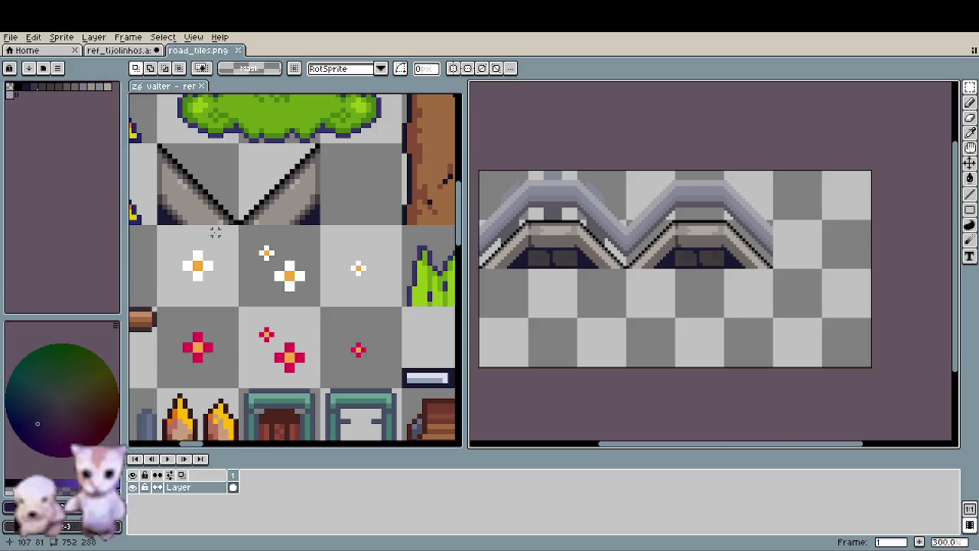
pyautogui.click(184, 196)
pyautogui.moveTo(256, 215)
pyautogui.mouseDown()
pyautogui.moveTo(458, 260)
pyautogui.moveTo(329, 264)
pyautogui.mouseUp()
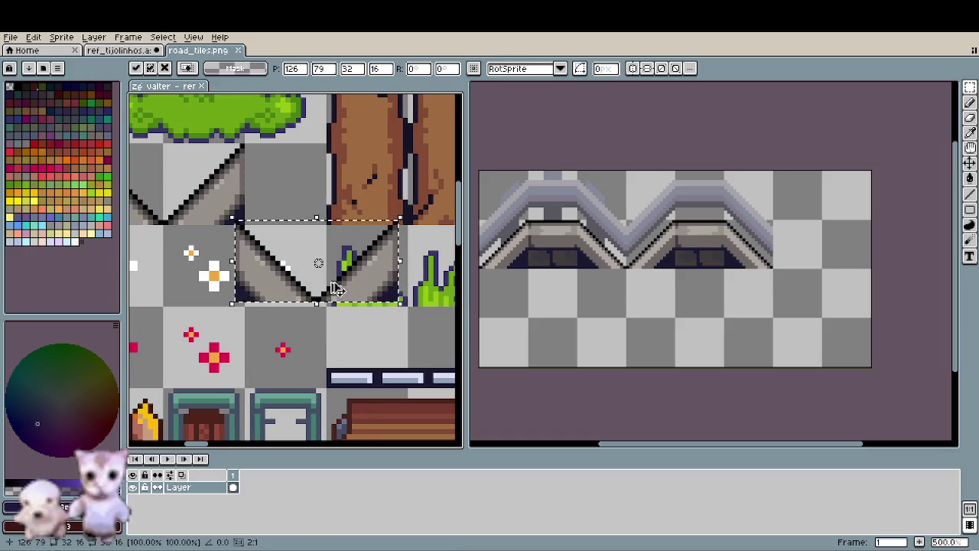
pyautogui.press('Escape')
pyautogui.click(542, 325)
pyautogui.hotkey('ctrl', 'v')
pyautogui.moveTo(800, 388)
pyautogui.mouseDown()
pyautogui.moveTo(627, 322)
pyautogui.moveTo(511, 344)
pyautogui.mouseUp()
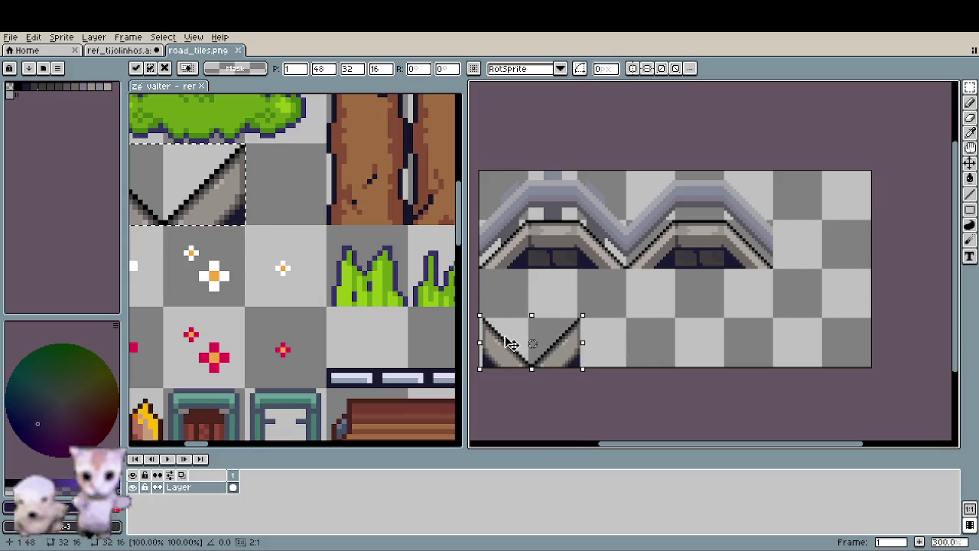
pyautogui.click(615, 343)
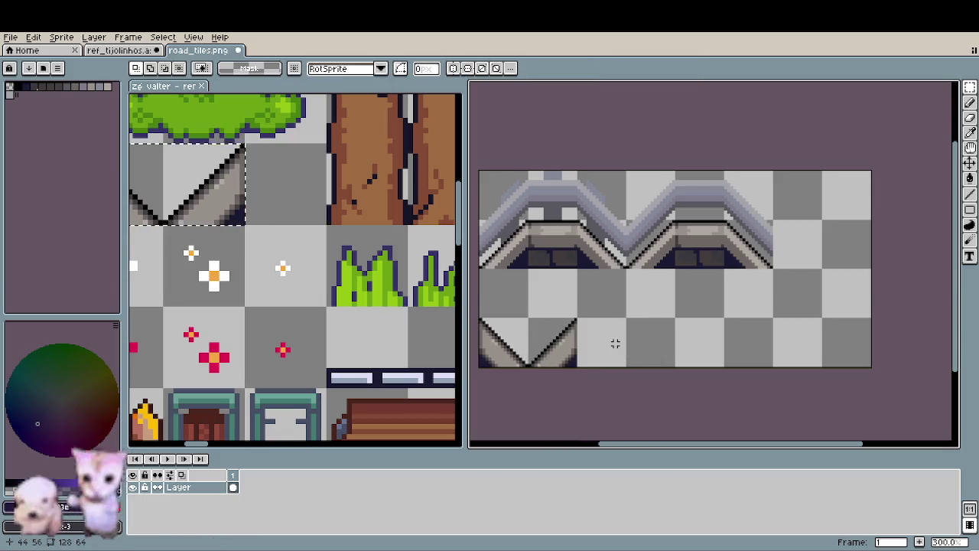
pyautogui.scroll(-2, 318, 303)
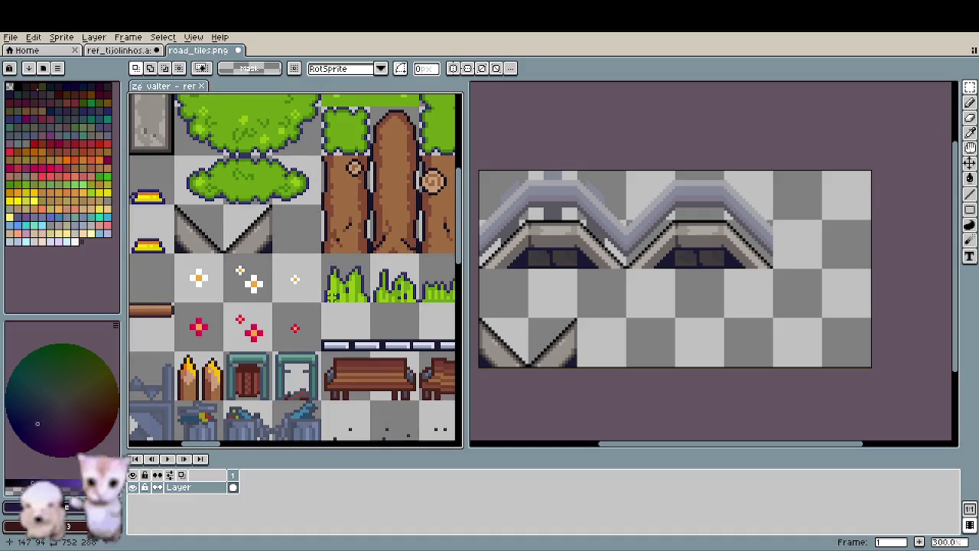
# Step: Paste the copied stone block into road_tiles.png and set it beside the slope tile
pyautogui.scroll(3, 191, 314)
pyautogui.scroll(-4, 271, 344)
pyautogui.scroll(1, 291, 321)
pyautogui.scroll(1, 302, 304)
pyautogui.scroll(4, 206, 260)
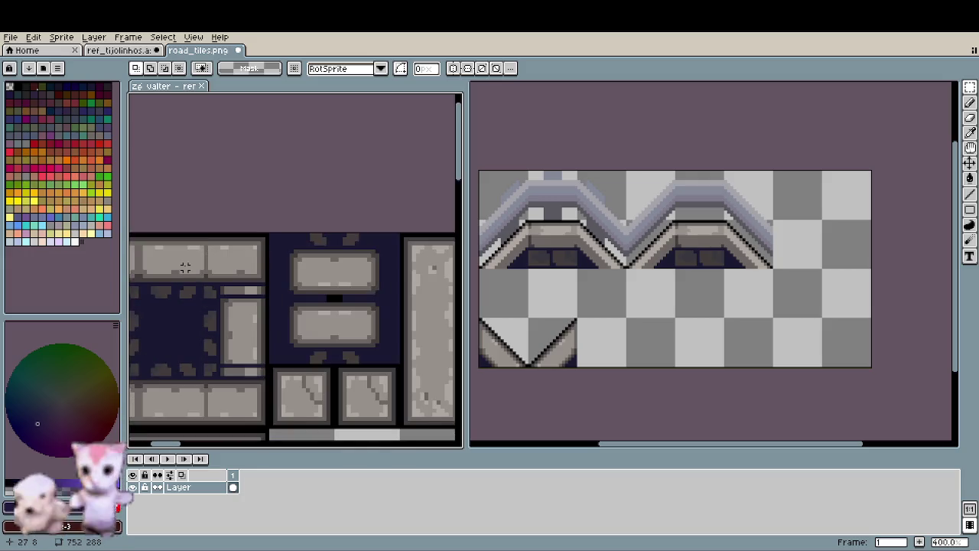
pyautogui.click(606, 339)
pyautogui.scroll(1, 605, 339)
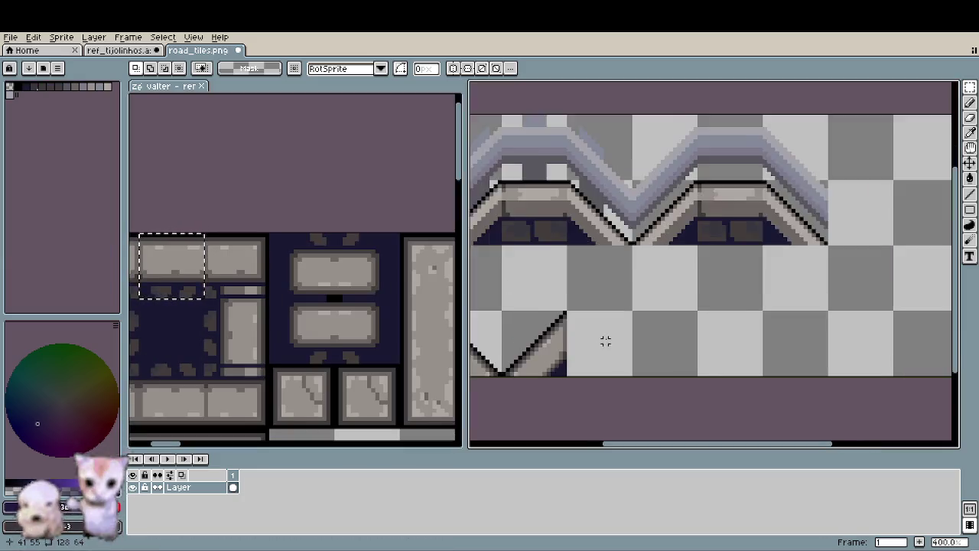
pyautogui.hotkey('ctrl', 'v')
pyautogui.moveTo(522, 131)
pyautogui.mouseDown()
pyautogui.moveTo(651, 319)
pyautogui.moveTo(604, 371)
pyautogui.mouseUp()
pyautogui.scroll(-1, 666, 358)
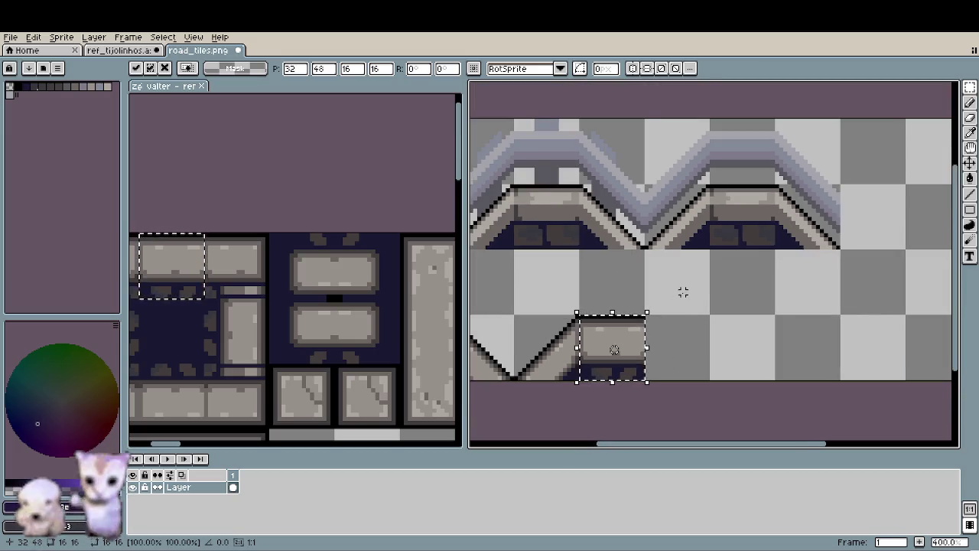
pyautogui.scroll(-1, 680, 292)
pyautogui.click(600, 263)
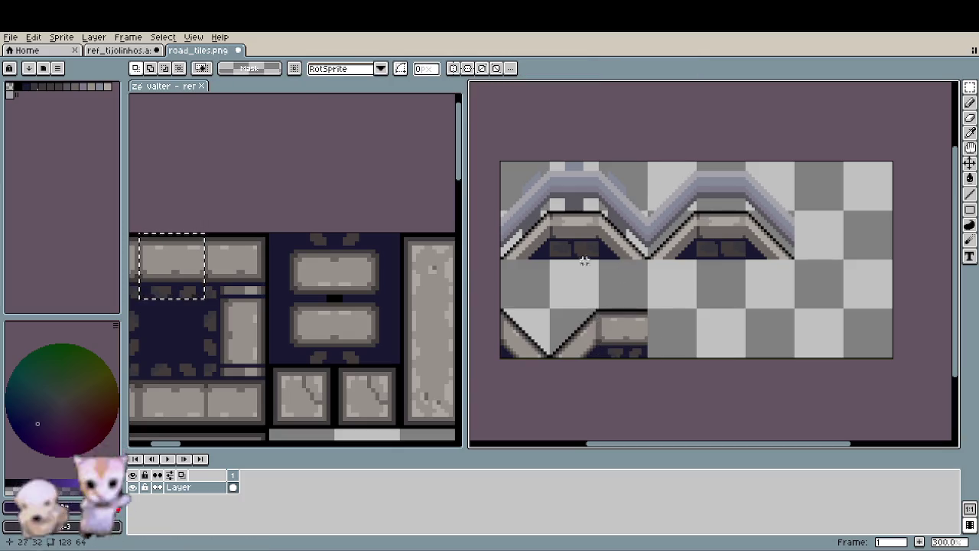
# Step: Undo that, re-paste the brick block onto the upper-left slope tile and commit it
pyautogui.hotkey('ctrl', 'z')
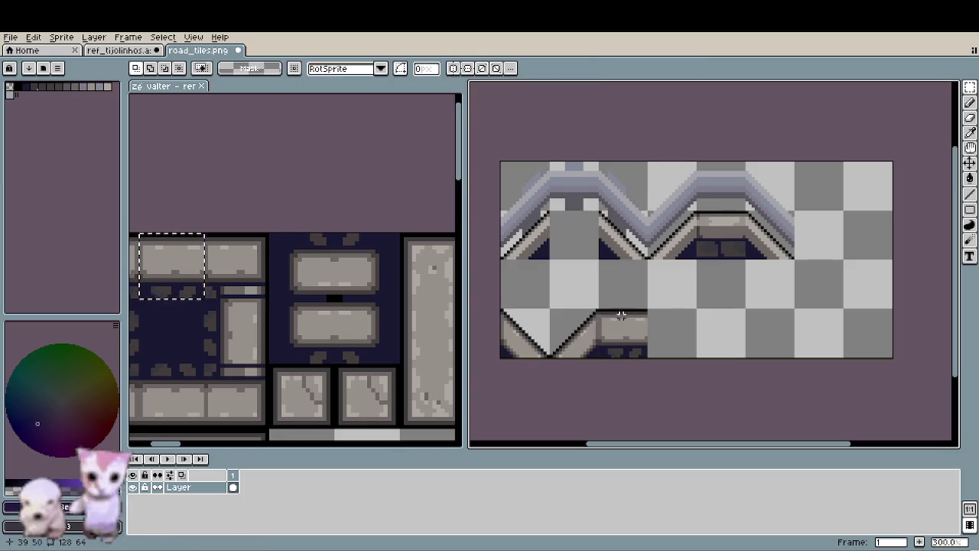
pyautogui.hotkey('ctrl', 'v')
pyautogui.moveTo(624, 323)
pyautogui.mouseDown()
pyautogui.moveTo(581, 231)
pyautogui.moveTo(566, 231)
pyautogui.mouseUp()
pyautogui.scroll(2, 562, 229)
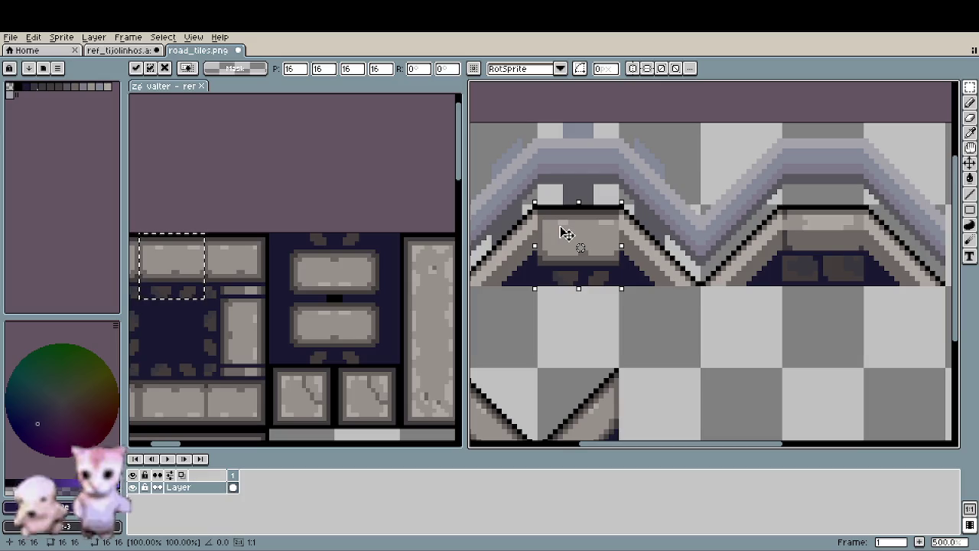
pyautogui.press('Return')
pyautogui.scroll(-1, 641, 344)
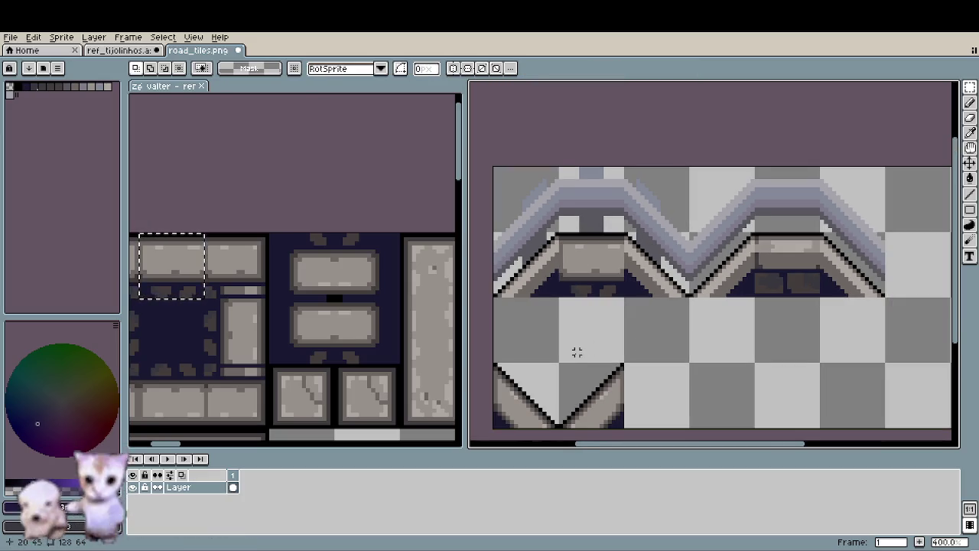
pyautogui.scroll(-2, 577, 352)
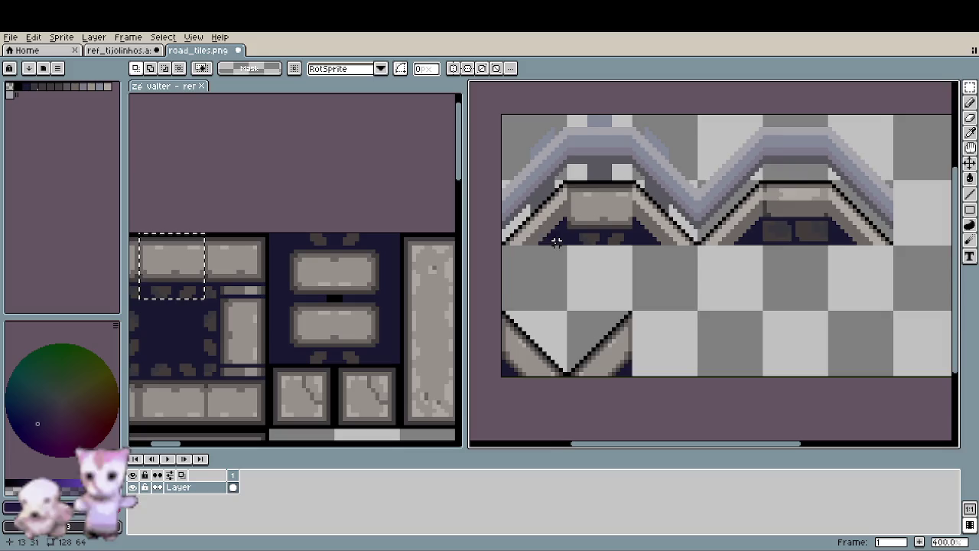
pyautogui.scroll(2, 556, 242)
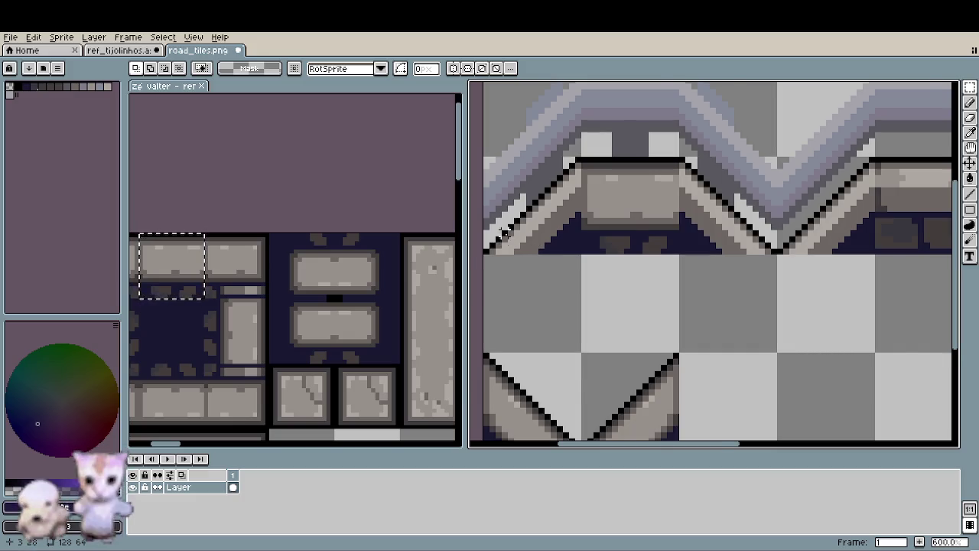
# Step: With a 1-pixel pencil, paint the left diagonal outline light grey
pyautogui.scroll(1, 502, 232)
pyautogui.scroll(1, 502, 232)
pyautogui.press('b')
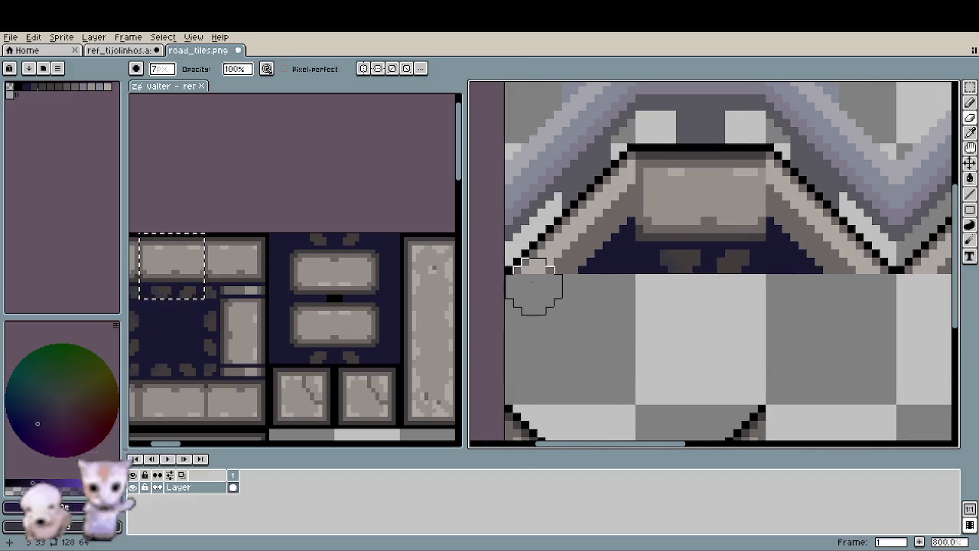
pyautogui.press('-')
pyautogui.press('-')
pyautogui.press('-')
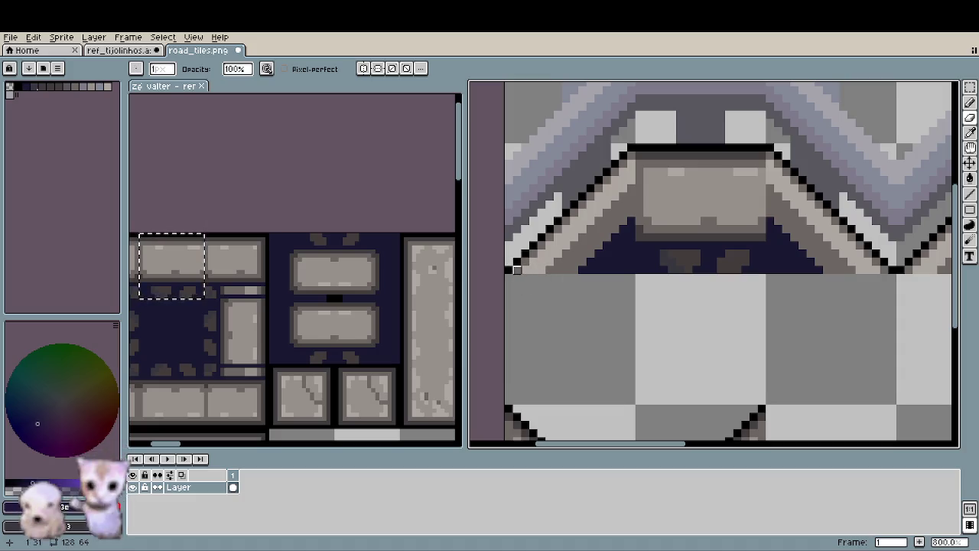
pyautogui.moveTo(624, 172); pyautogui.dragTo(518, 262)
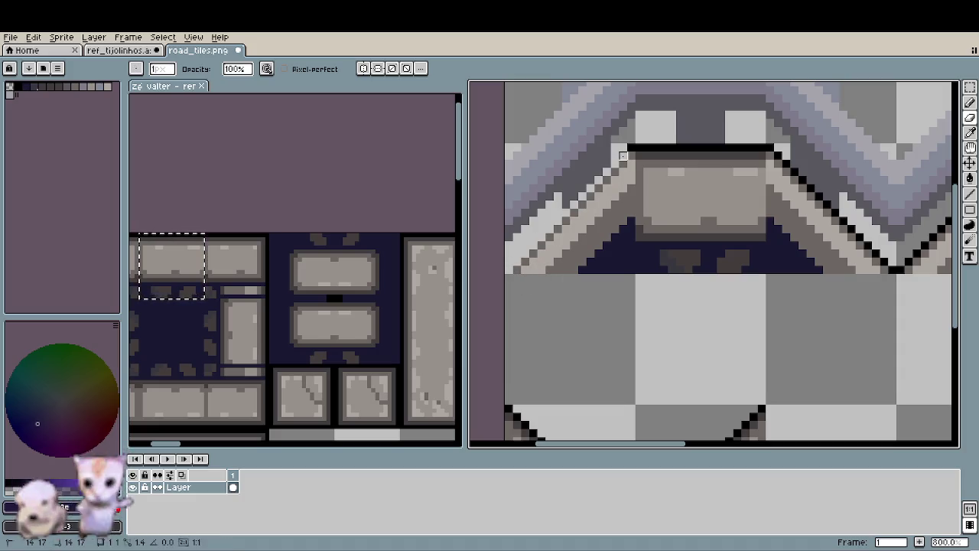
pyautogui.moveTo(615, 180)
pyautogui.mouseDown()
pyautogui.moveTo(520, 268)
pyautogui.moveTo(631, 164)
pyautogui.moveTo(631, 272)
pyautogui.mouseUp()
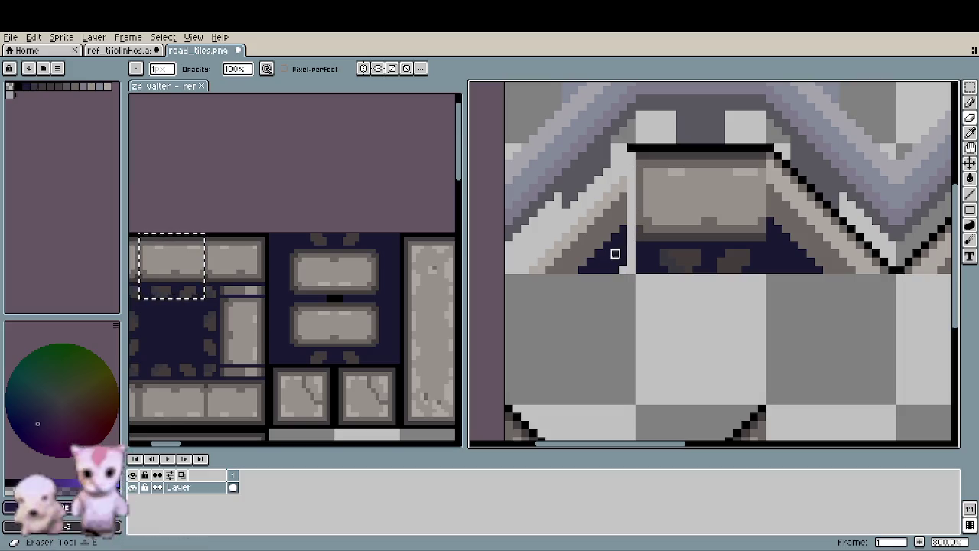
# Step: With a larger brush, paint the dark navy area left of the brick grey
pyautogui.press('+')
pyautogui.press('+')
pyautogui.press('+')
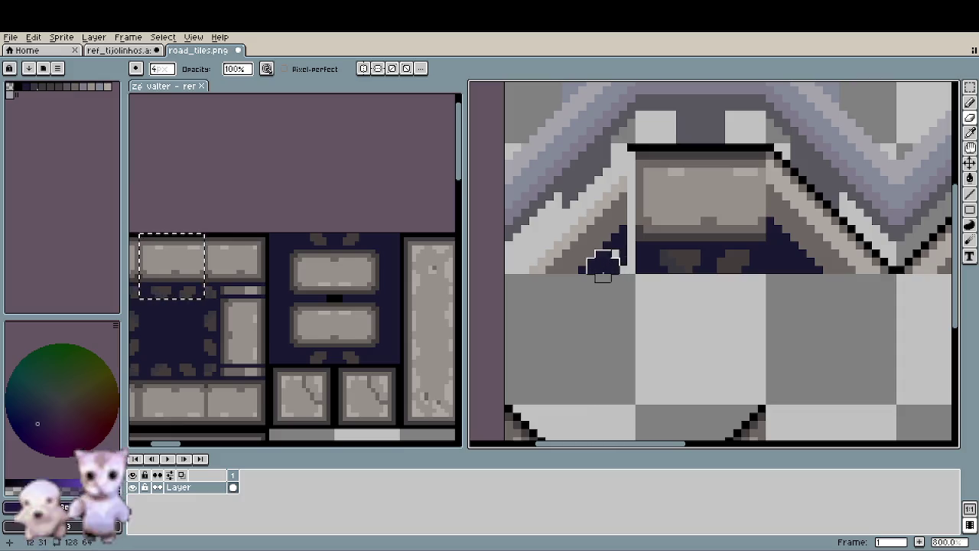
pyautogui.moveTo(554, 290); pyautogui.dragTo(611, 192)
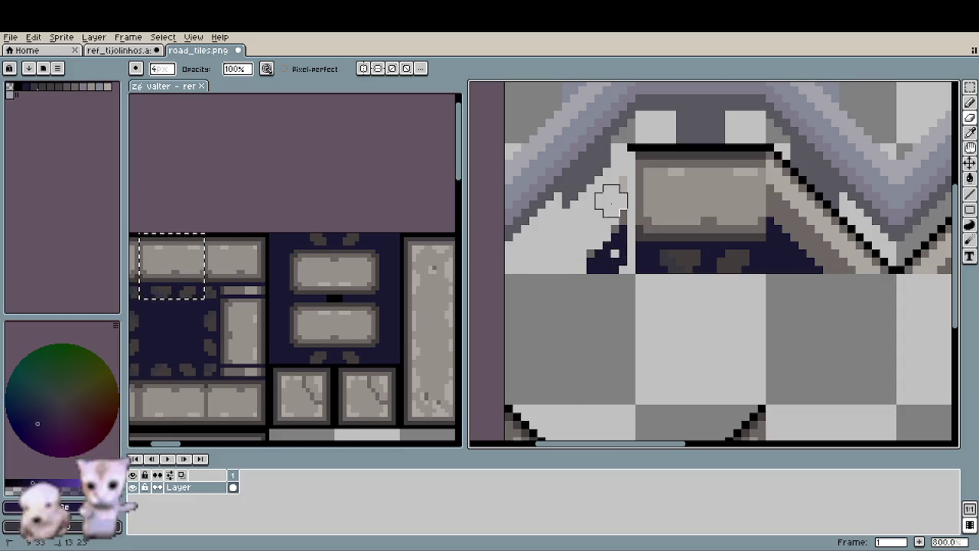
pyautogui.moveTo(612, 192); pyautogui.dragTo(595, 264)
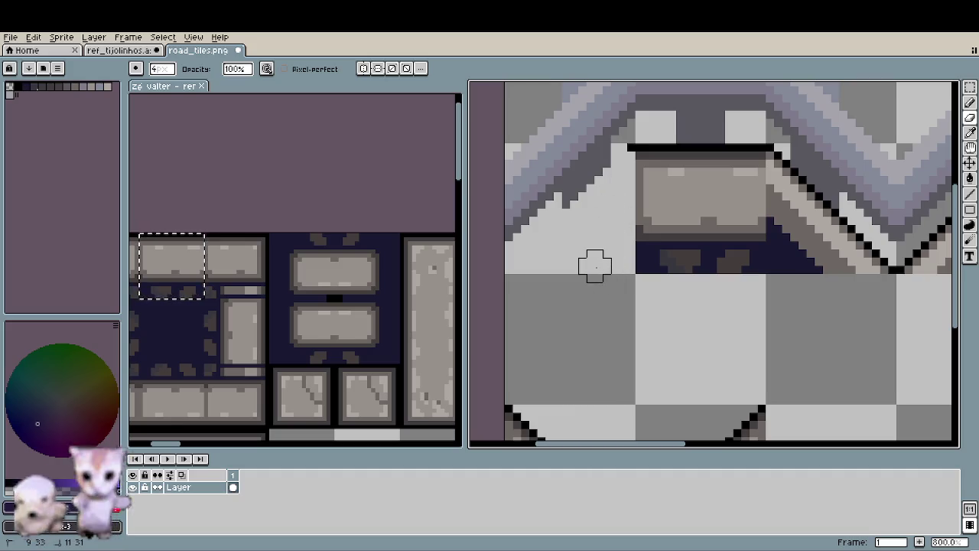
pyautogui.scroll(-3, 594, 252)
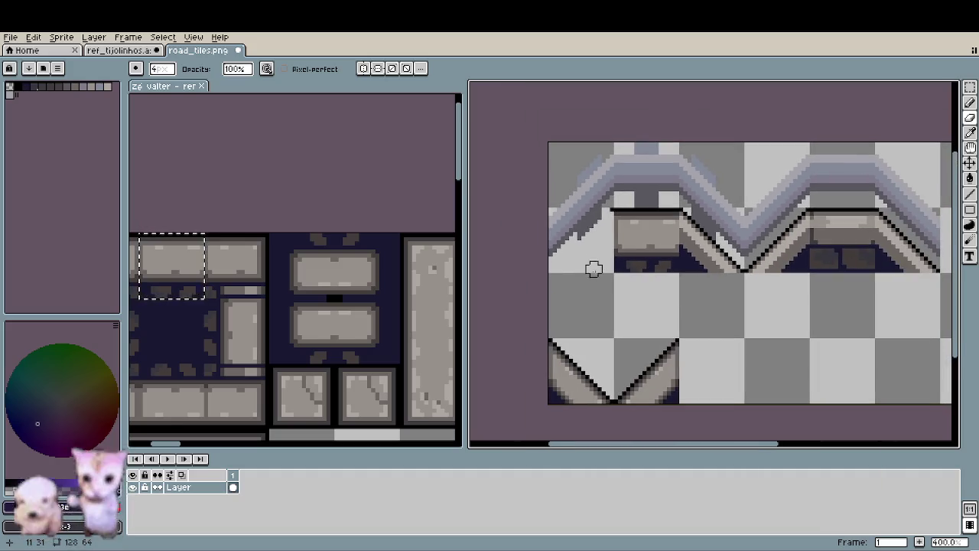
# Step: Move the bottom triangle's diagonal edge up beside the left brick
pyautogui.press('m')
pyautogui.moveTo(614, 338)
pyautogui.mouseDown()
pyautogui.moveTo(678, 404)
pyautogui.moveTo(606, 246)
pyautogui.moveTo(616, 245)
pyautogui.mouseUp()
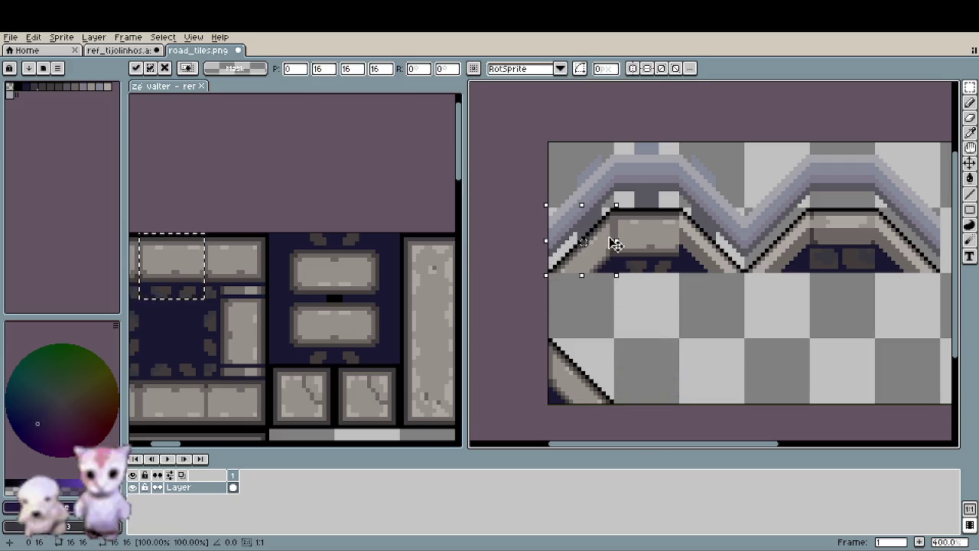
pyautogui.click(688, 311)
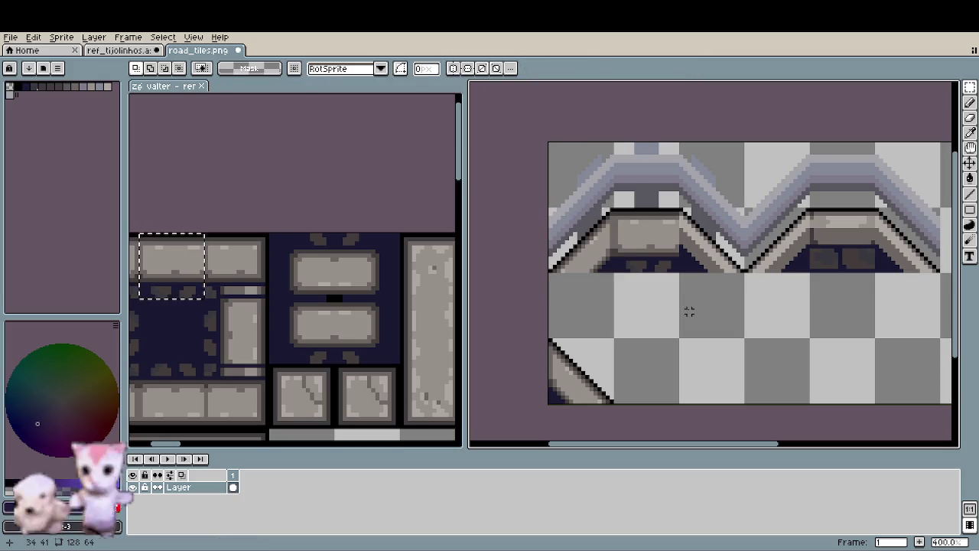
pyautogui.scroll(-1, 689, 311)
pyautogui.scroll(-1, 689, 311)
# Step: Shift the middle slope tile into line with its neighbouring pieces
pyautogui.moveTo(689, 311); pyautogui.dragTo(564, 296)
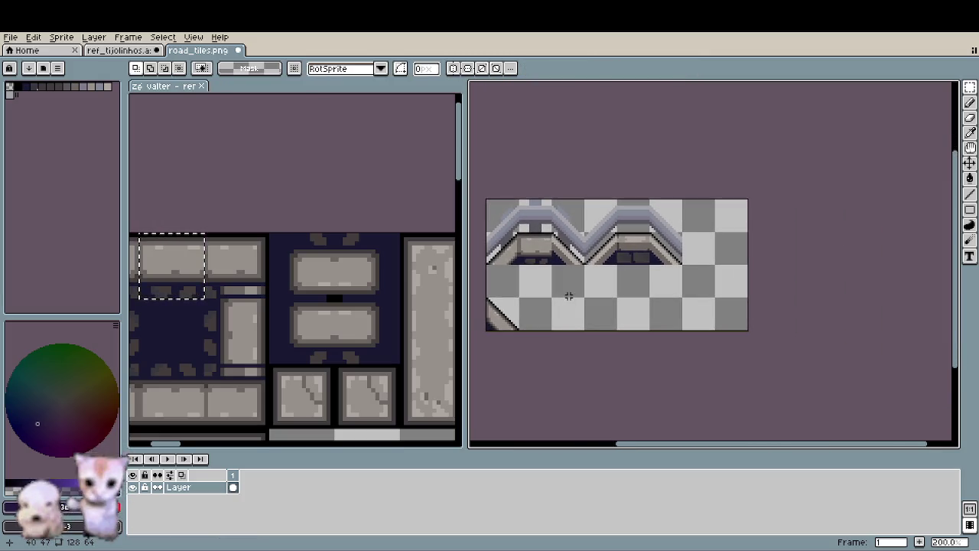
pyautogui.scroll(1, 538, 318)
pyautogui.scroll(1, 604, 253)
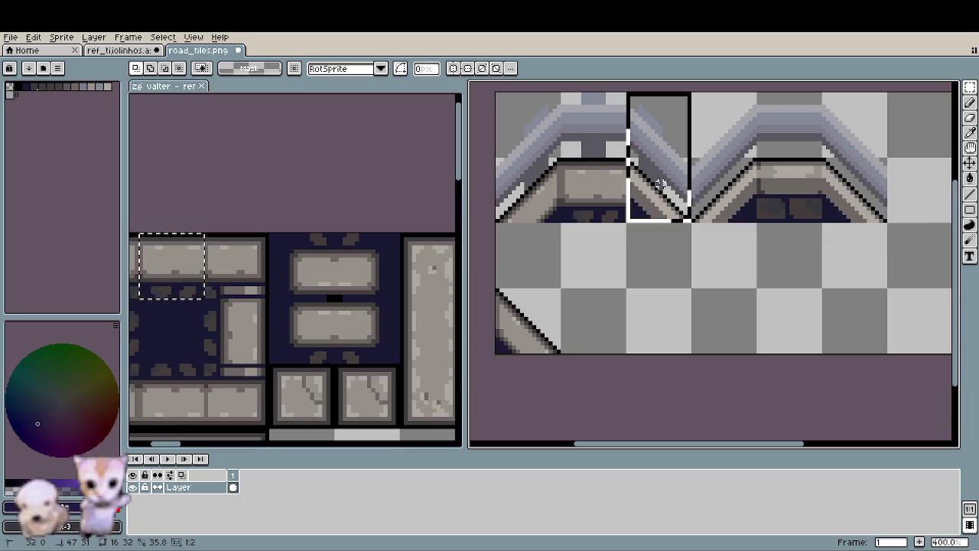
pyautogui.click(658, 192)
pyautogui.moveTo(526, 179); pyautogui.dragTo(660, 196)
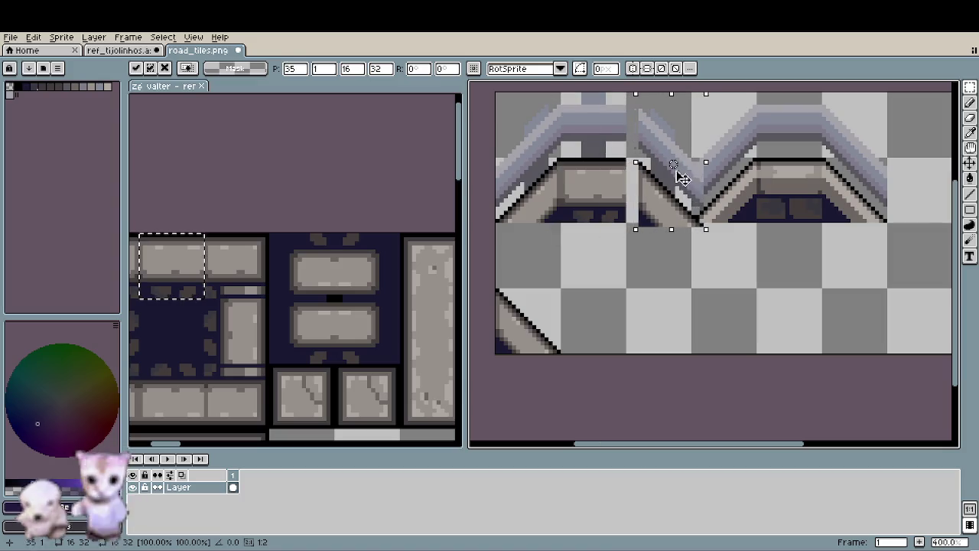
pyautogui.click(634, 291)
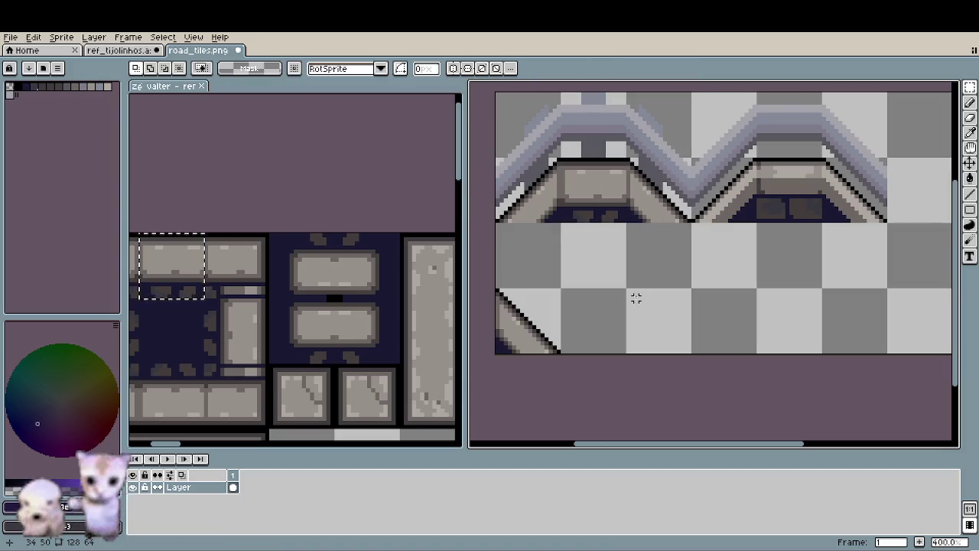
pyautogui.scroll(-1, 605, 247)
pyautogui.scroll(-1, 608, 248)
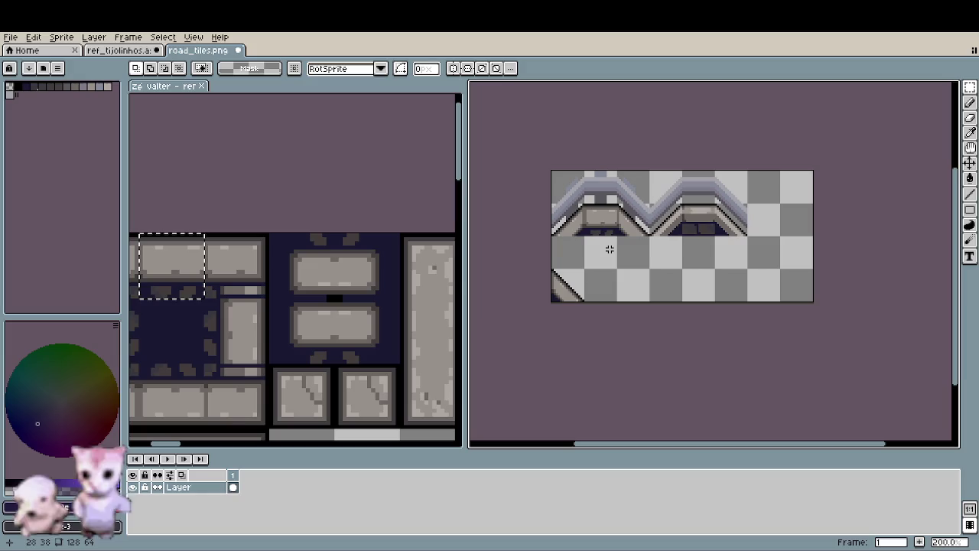
# Step: Save road_tiles.png, glance at Godot, and return to Aseprite
pyautogui.hotkey('ctrl', 's')
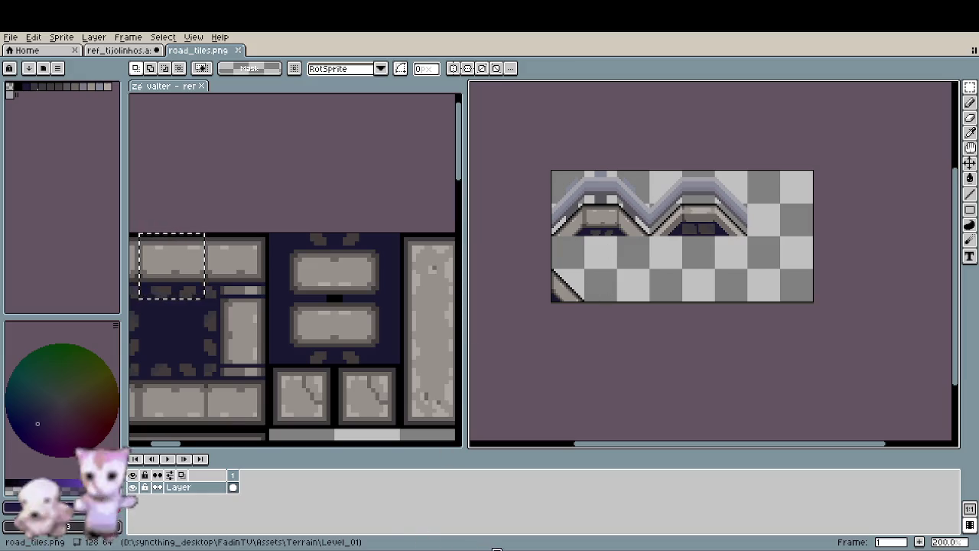
pyautogui.hotkey('alt', 'Tab')
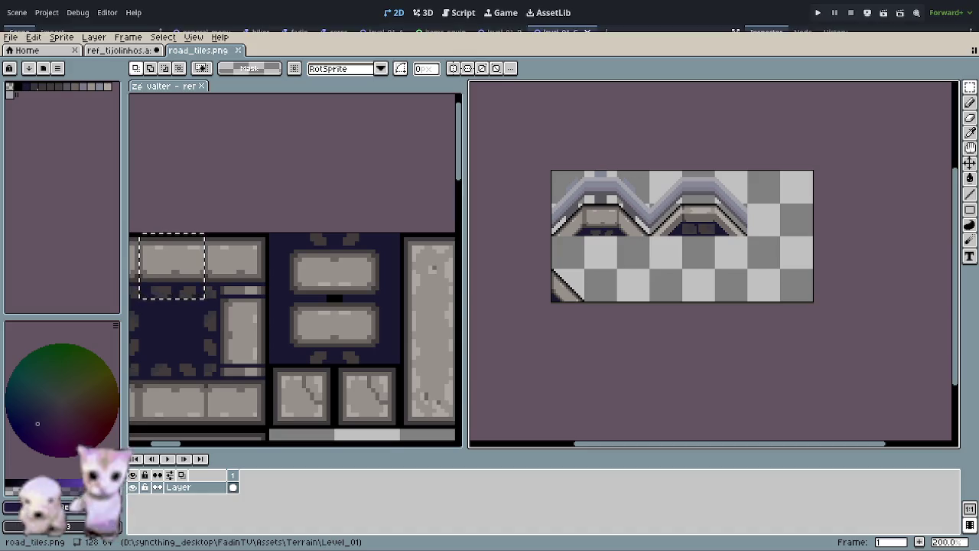
pyautogui.hotkey('alt', 'Tab')
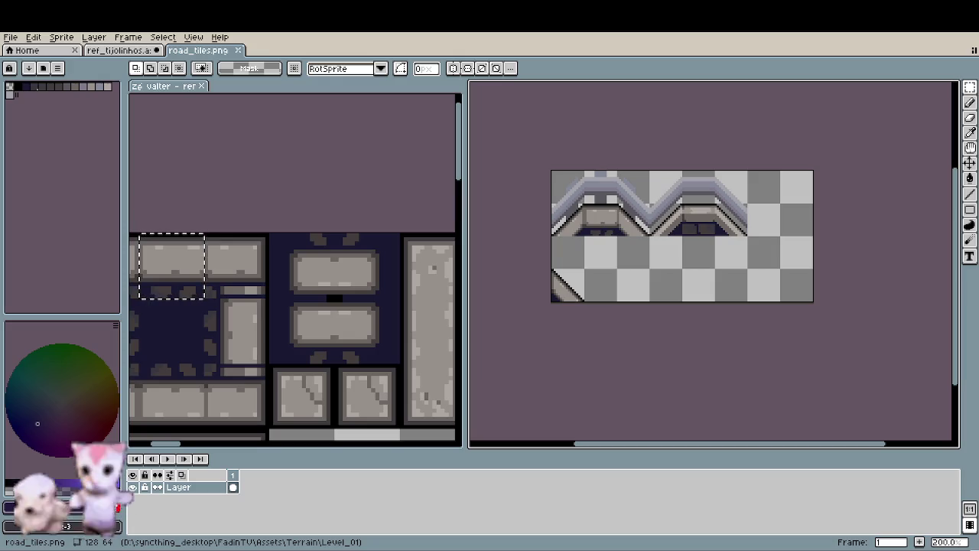
# Step: Erase the leftover diagonal tile in the bottom row
pyautogui.scroll(1, 594, 262)
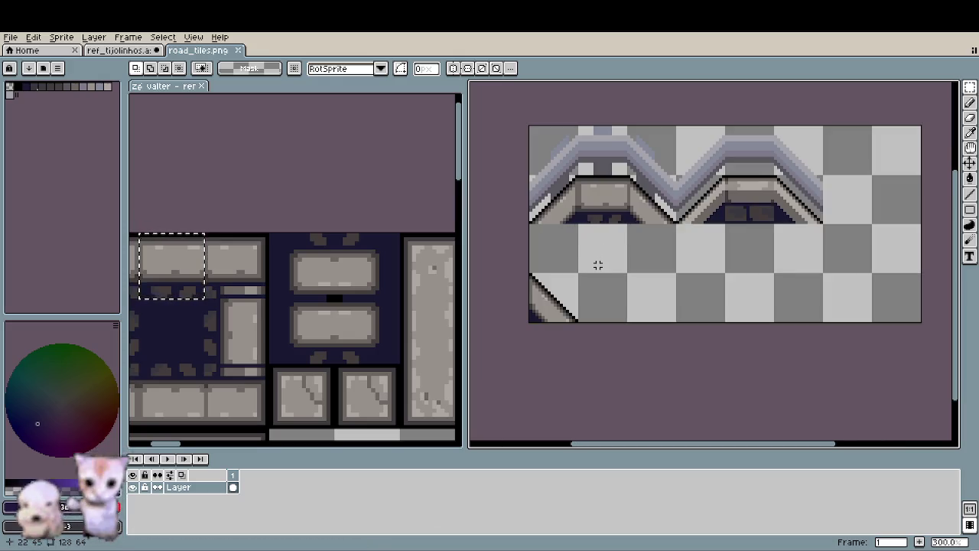
pyautogui.moveTo(529, 272); pyautogui.dragTo(578, 323)
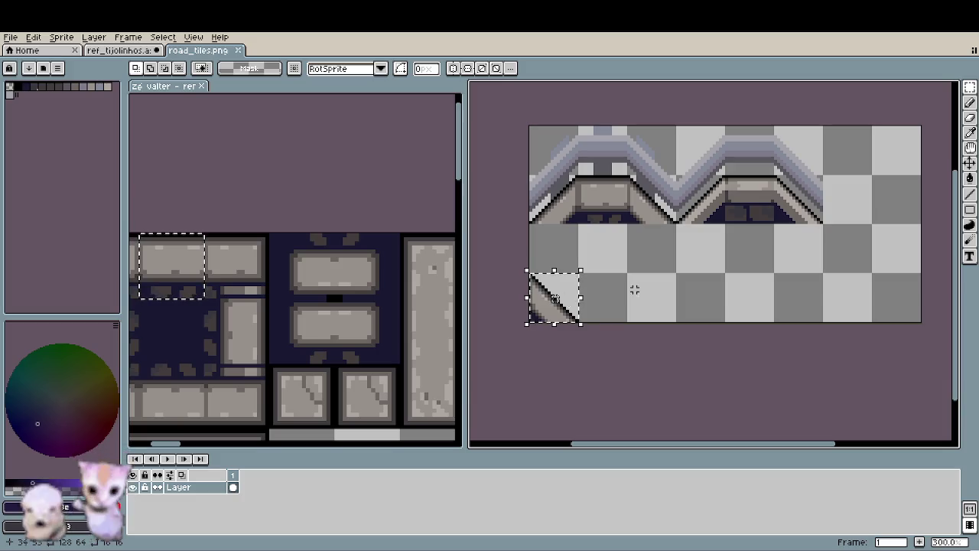
pyautogui.press('Delete')
# Step: Repaint the left brick's dark left edge with the brick face's lighter grey
pyautogui.scroll(3, 604, 230)
pyautogui.scroll(3, 604, 230)
pyautogui.press('i')
pyautogui.click(606, 228)
pyautogui.click(585, 260)
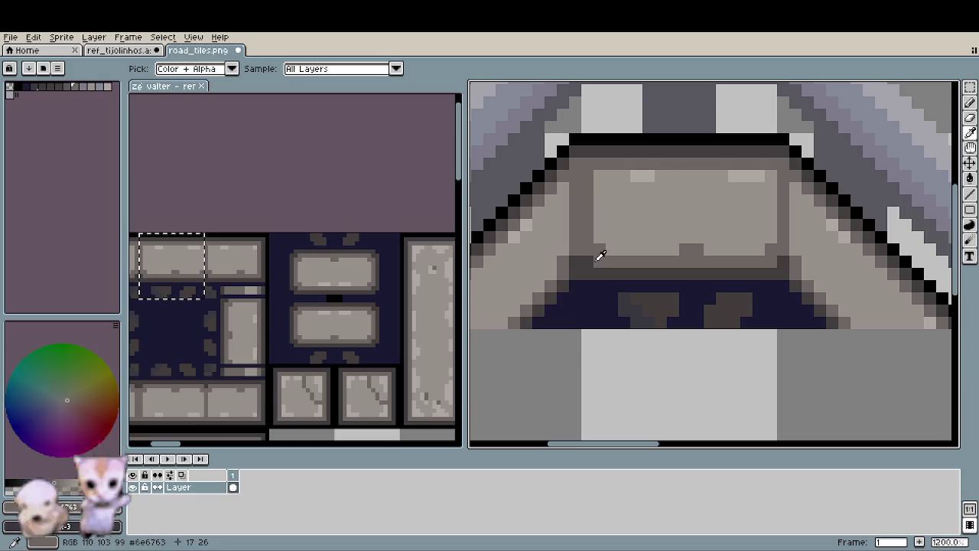
pyautogui.keyDown('alt'); pyautogui.click(605, 226); pyautogui.keyUp('alt')
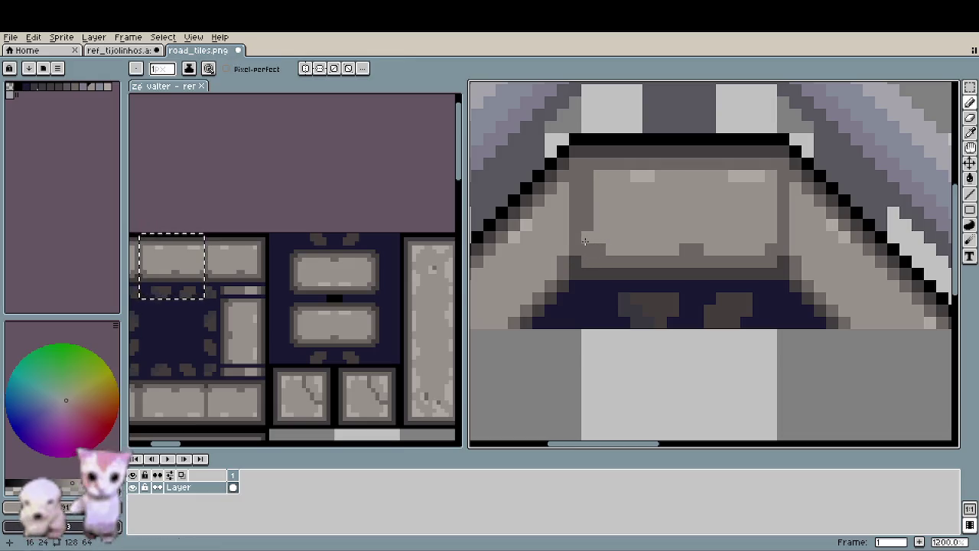
pyautogui.moveTo(585, 242); pyautogui.dragTo(588, 175)
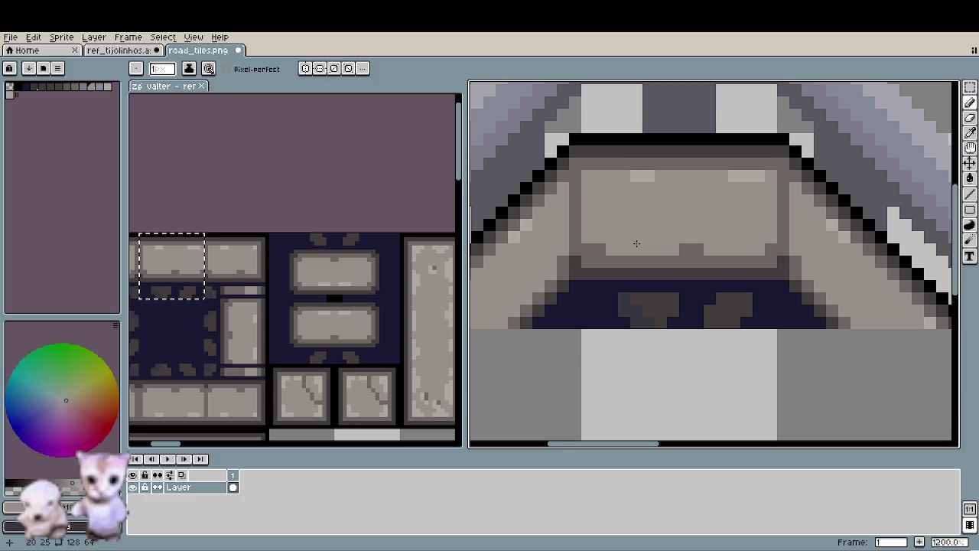
# Step: Marquee the brick tile's grid cell, then clear the selection
pyautogui.press('m')
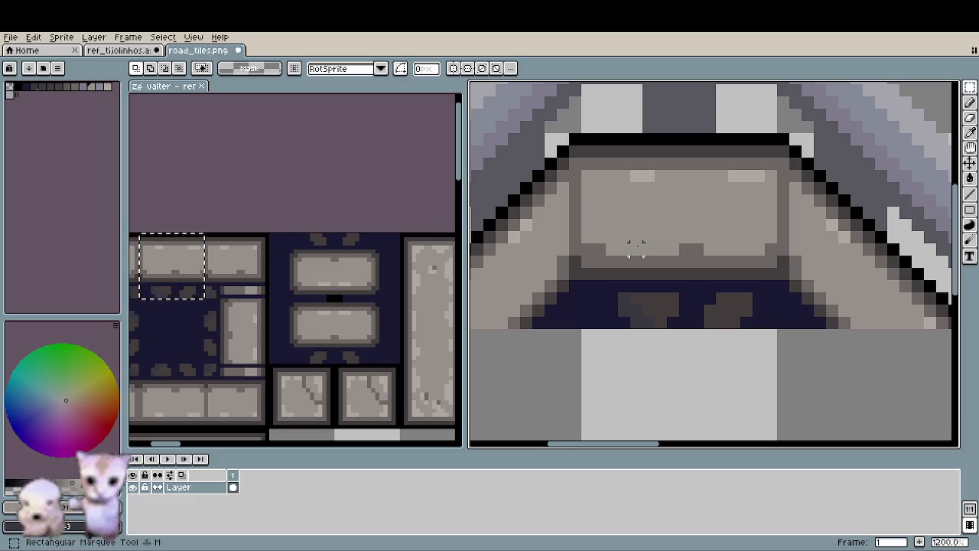
pyautogui.moveTo(637, 245); pyautogui.dragTo(635, 251)
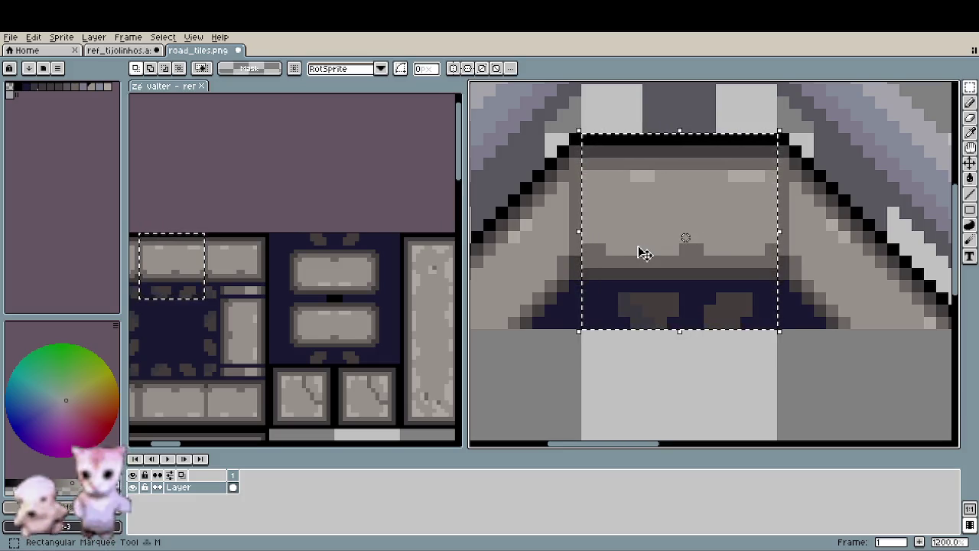
pyautogui.scroll(-2, 678, 273)
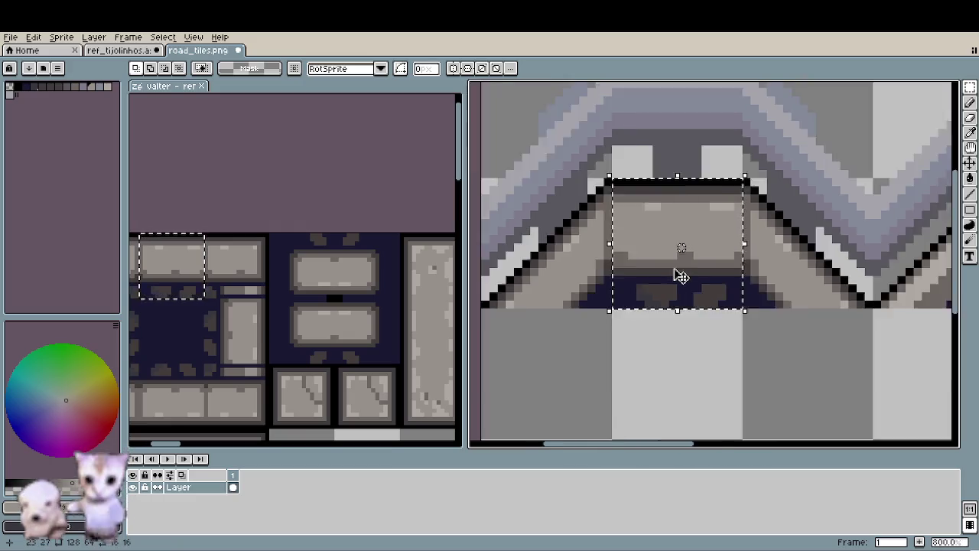
pyautogui.scroll(-2, 678, 276)
pyautogui.scroll(-1, 677, 283)
pyautogui.click(687, 304)
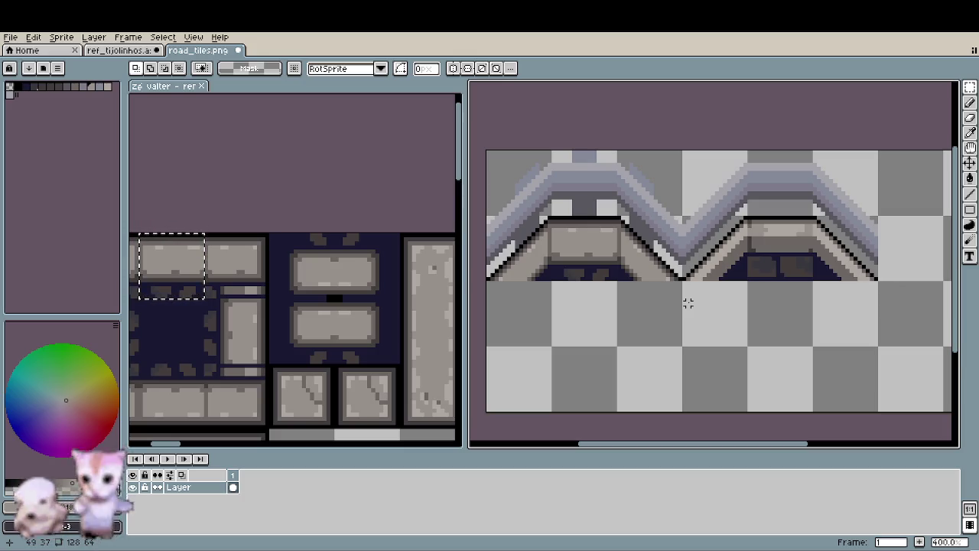
# Step: Delete the right slope tile, drop a copy of the left tile into its slot, and save road_tiles.png
pyautogui.moveTo(711, 184); pyautogui.dragTo(823, 244)
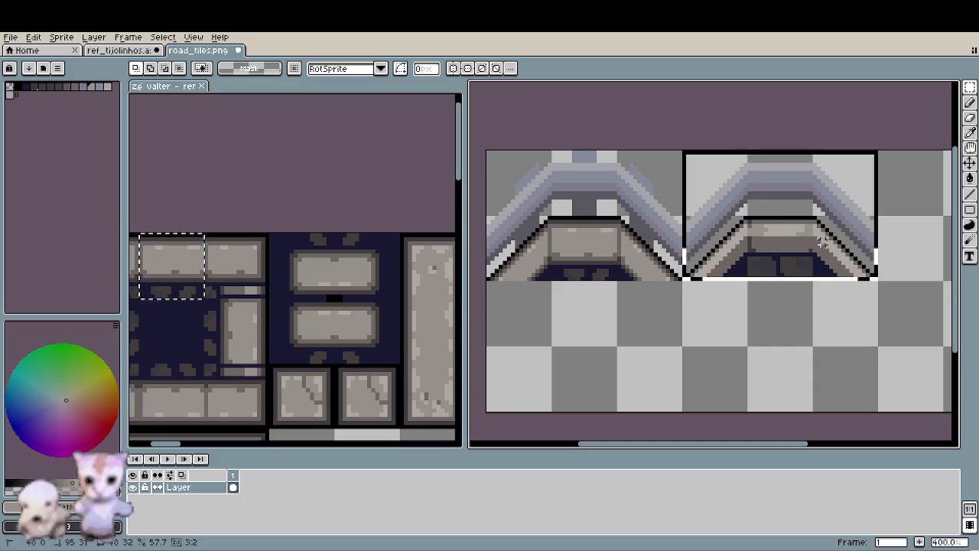
pyautogui.press('Delete')
pyautogui.moveTo(498, 182)
pyautogui.mouseDown()
pyautogui.moveTo(638, 258)
pyautogui.moveTo(832, 270)
pyautogui.moveTo(823, 273)
pyautogui.mouseUp()
pyautogui.click(801, 348)
pyautogui.hotkey('ctrl', 's')
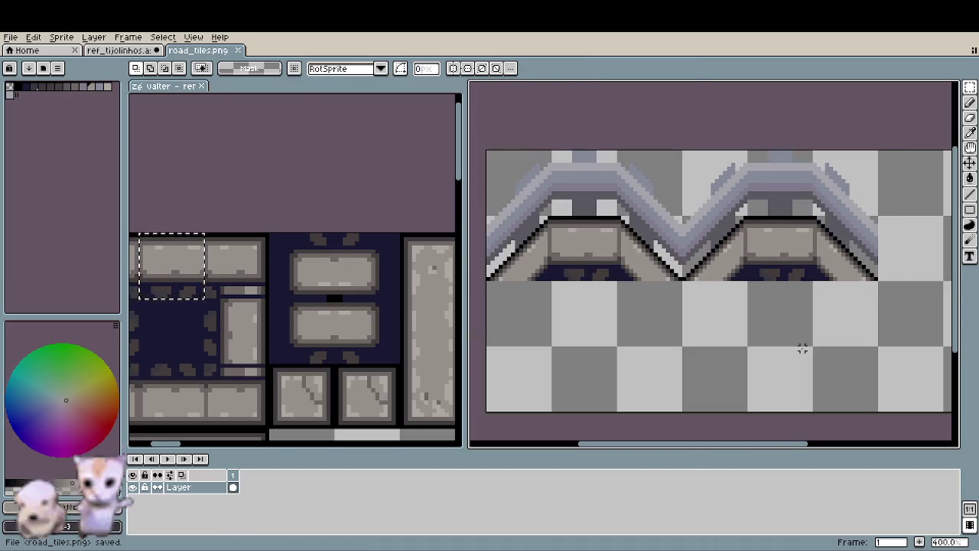
pyautogui.hotkey('alt', 'Tab')
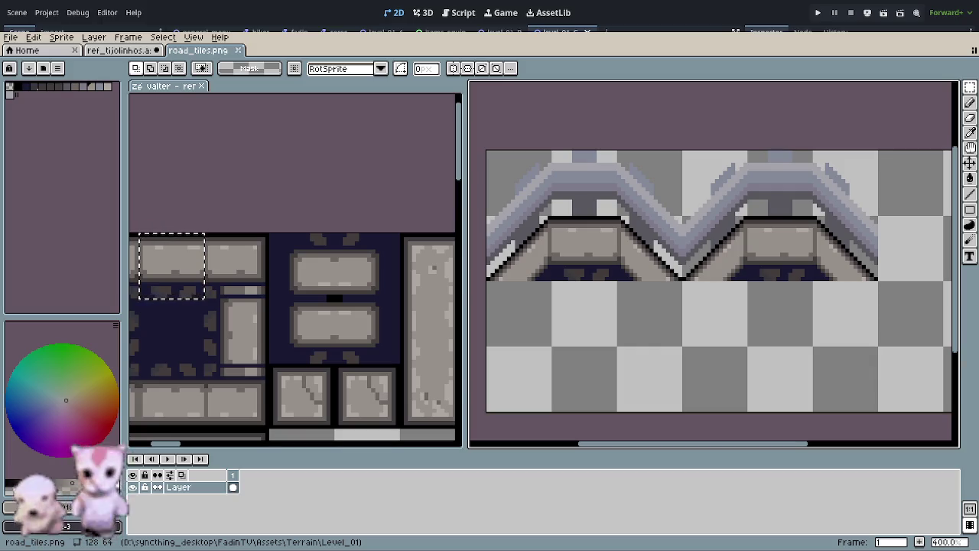
# Step: Save road_tiles.png twice more and return to the Godot editor
pyautogui.hotkey('ctrl', 's')
pyautogui.hotkey('ctrl', 's')
pyautogui.hotkey('ctrl', 's')
pyautogui.hotkey('ctrl', 's')
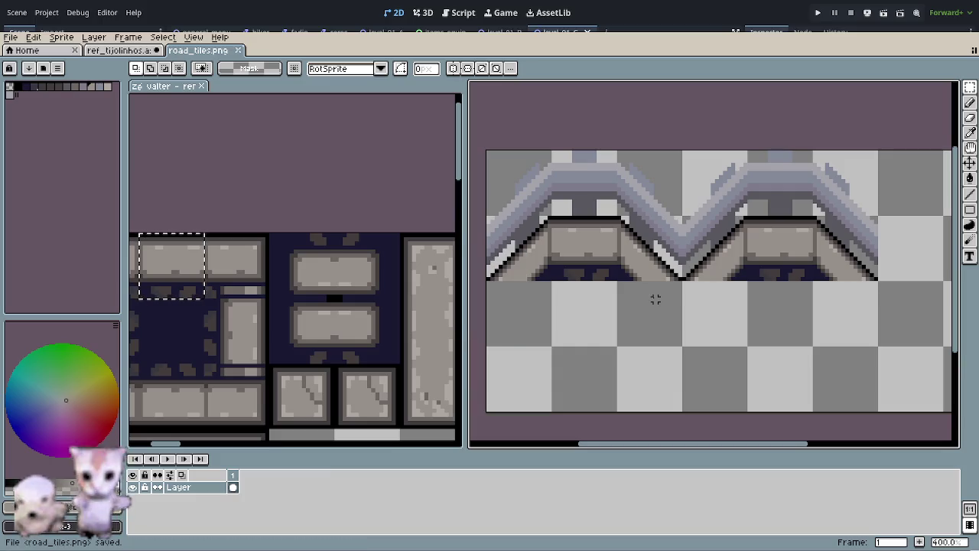
pyautogui.hotkey('ctrl', 's')
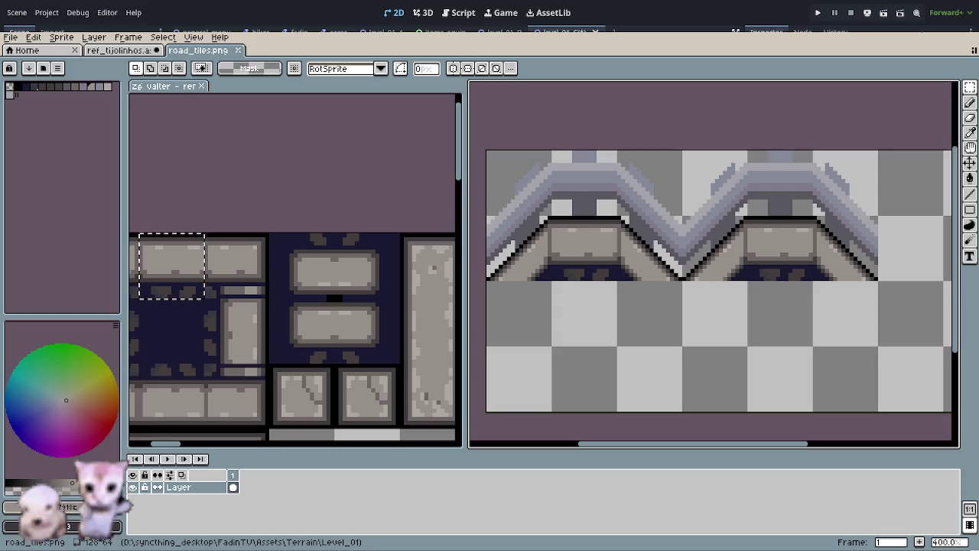
pyautogui.hotkey('alt', 'Tab')
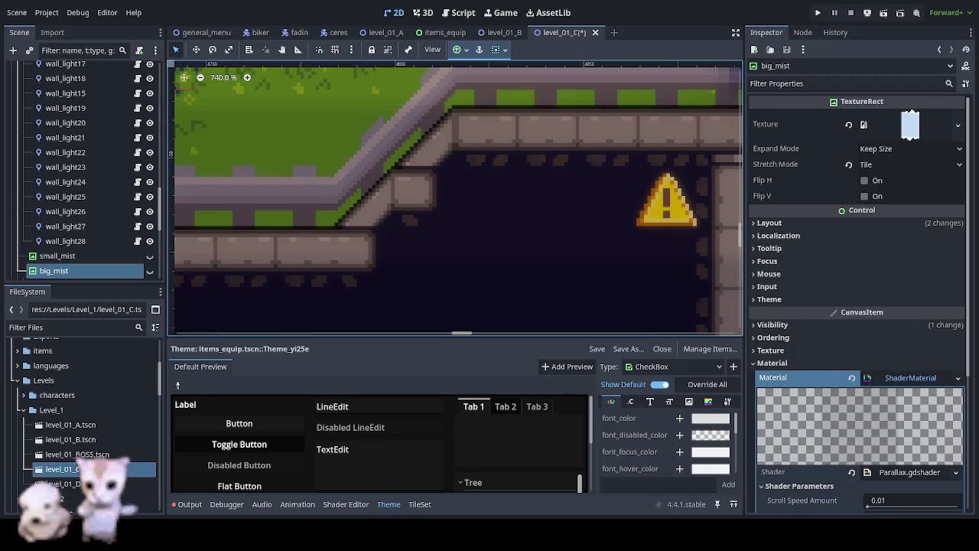
# Step: Return to Godot so the tiles refresh, and select the poste_light19 node
pyautogui.hotkey('alt', 'Tab')
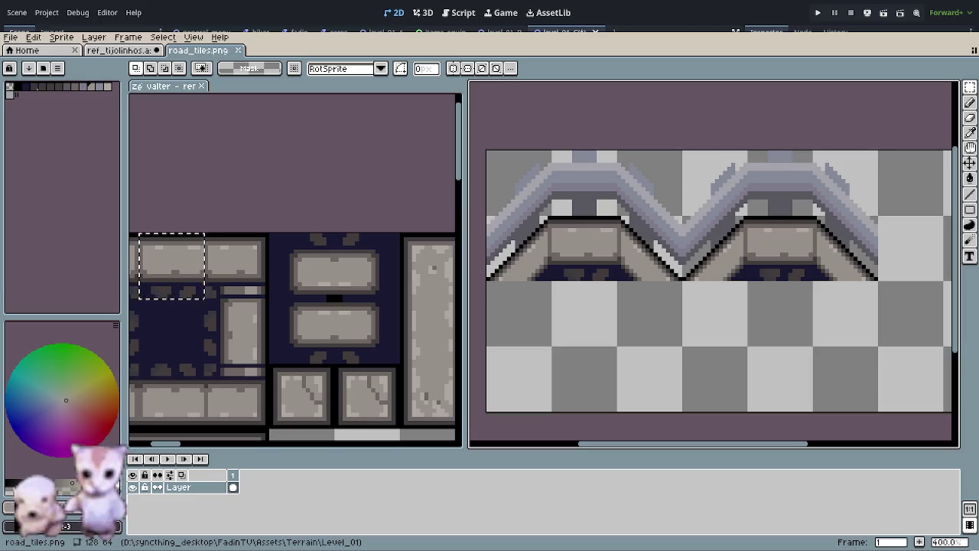
pyautogui.hotkey('alt', 'Tab')
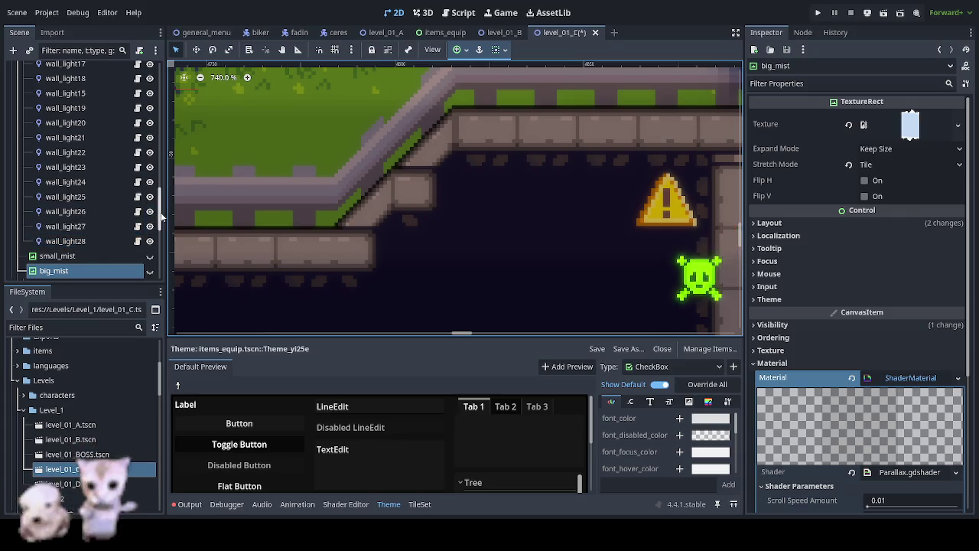
pyautogui.scroll(-5, 132, 245)
pyautogui.click(411, 204)
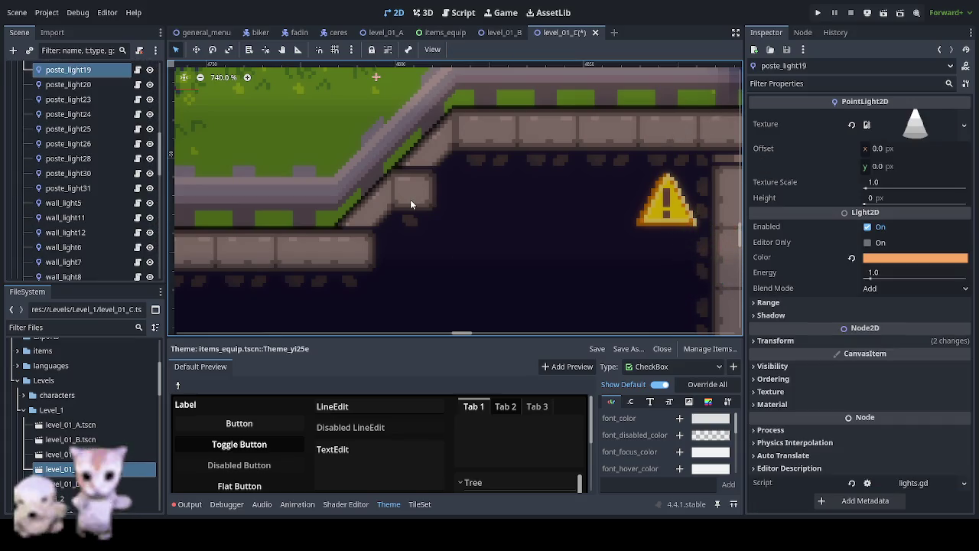
pyautogui.scroll(5, 108, 196)
pyautogui.scroll(5, 111, 207)
pyautogui.scroll(5, 84, 184)
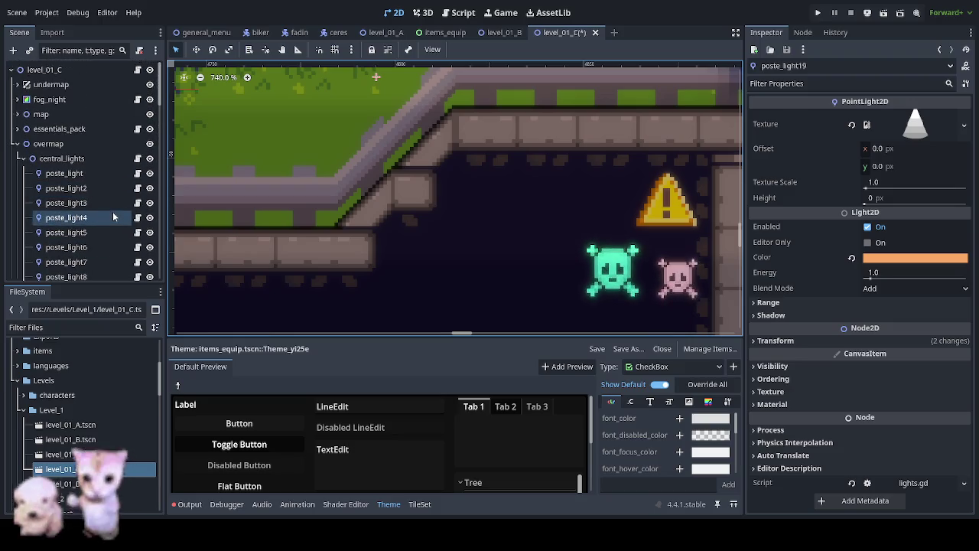
# Step: Collapse overmap, toggle the map layer's visibility, and expand map to list its layers
pyautogui.click(16, 144)
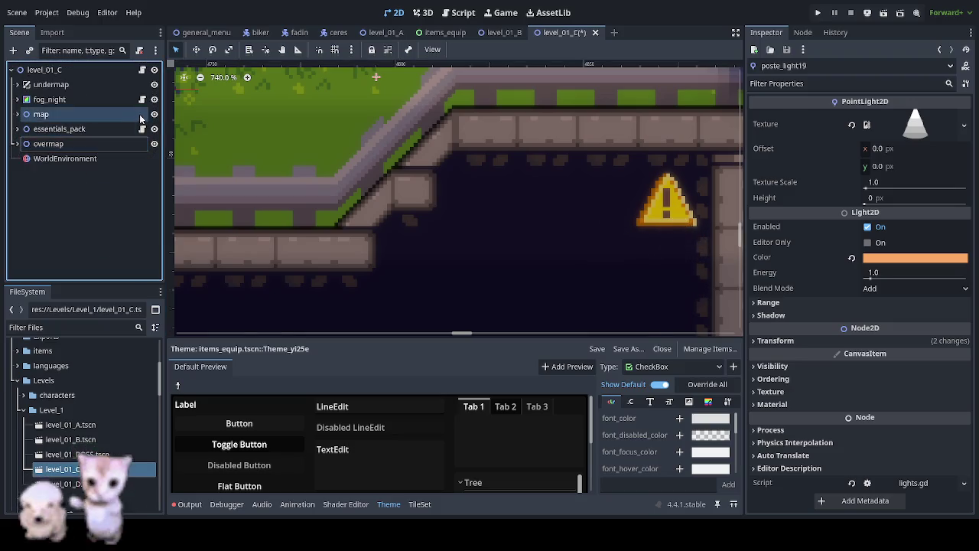
pyautogui.click(154, 115)
pyautogui.click(155, 115)
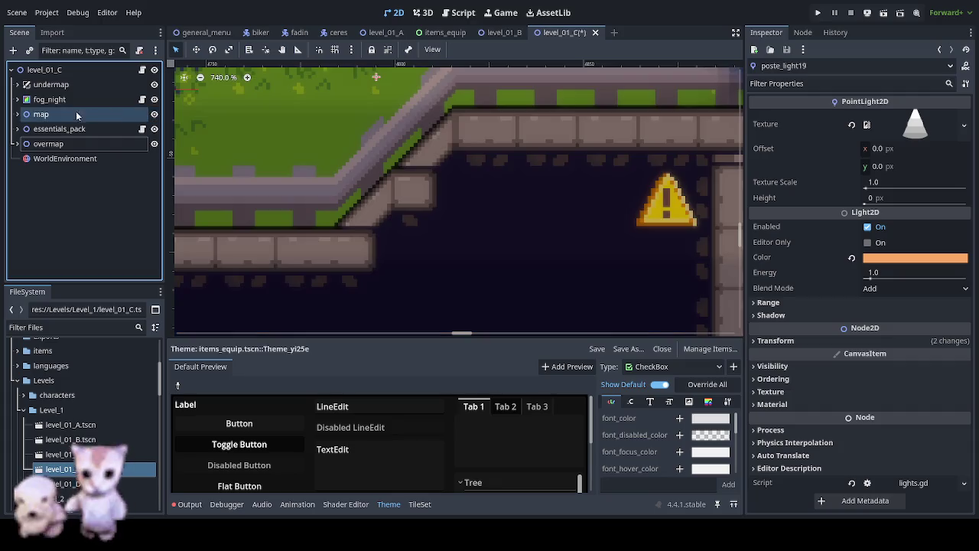
pyautogui.click(17, 115)
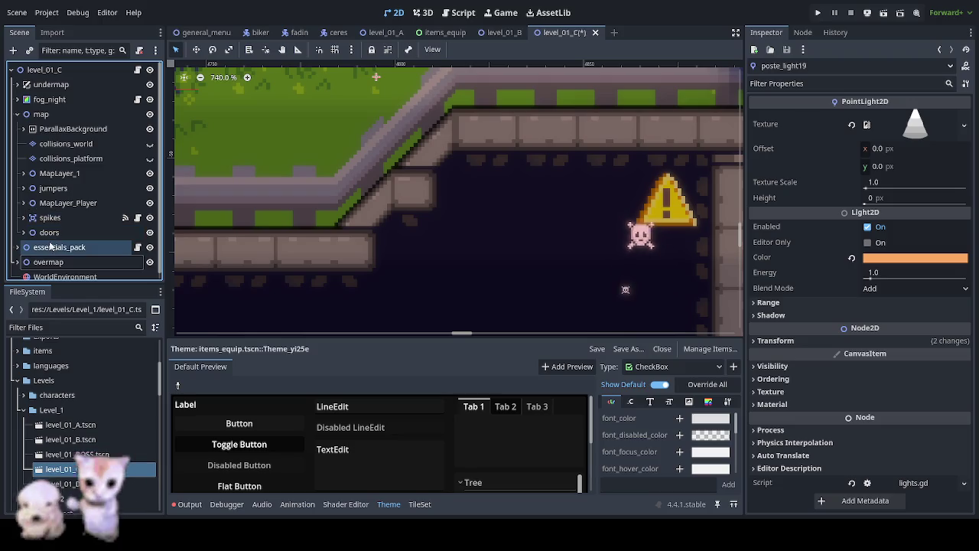
# Step: Expand MapLayer_1 and toggle layers 5 and 6 to see which tiles each holds
pyautogui.click(23, 173)
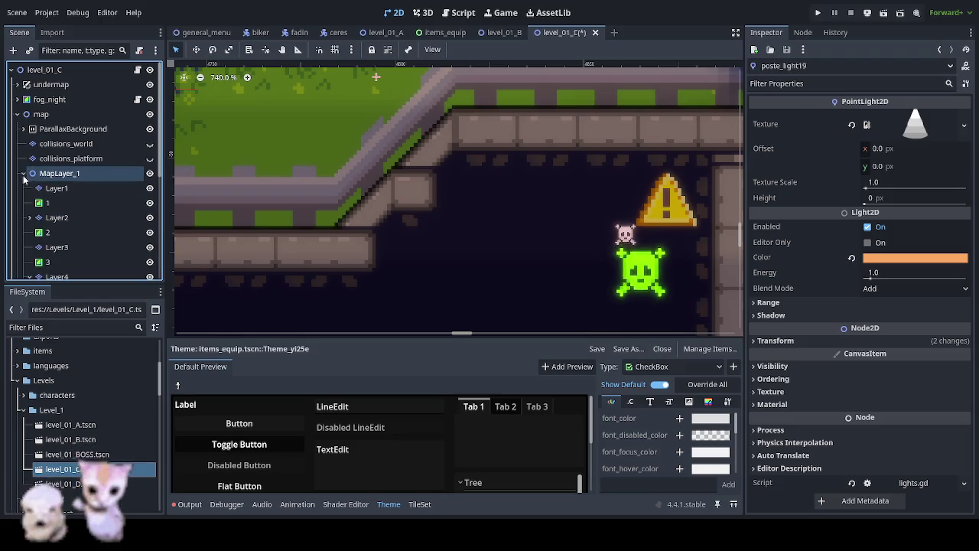
pyautogui.scroll(-1, 94, 222)
pyautogui.scroll(-4, 87, 221)
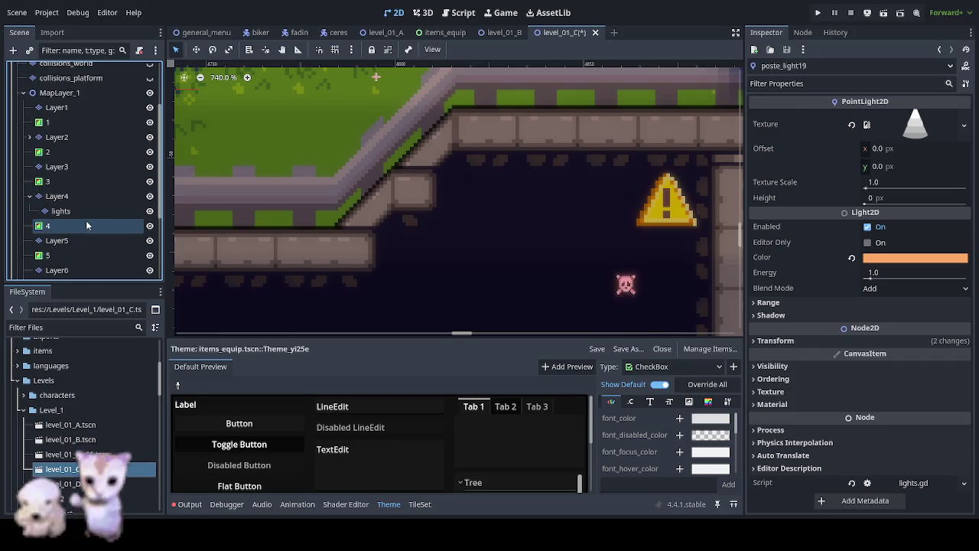
pyautogui.click(30, 196)
pyautogui.click(150, 226)
pyautogui.click(150, 226)
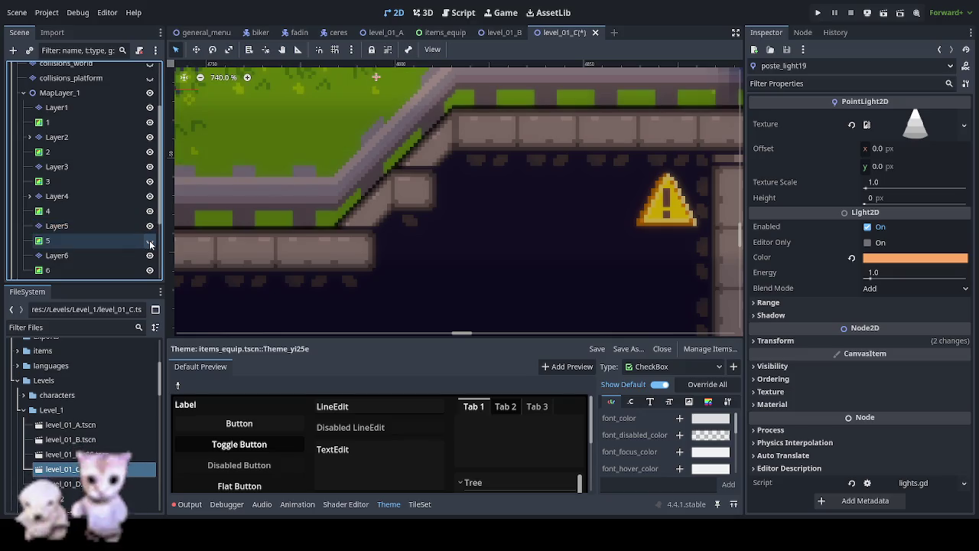
pyautogui.click(150, 270)
pyautogui.click(150, 270)
pyautogui.scroll(-2, 143, 254)
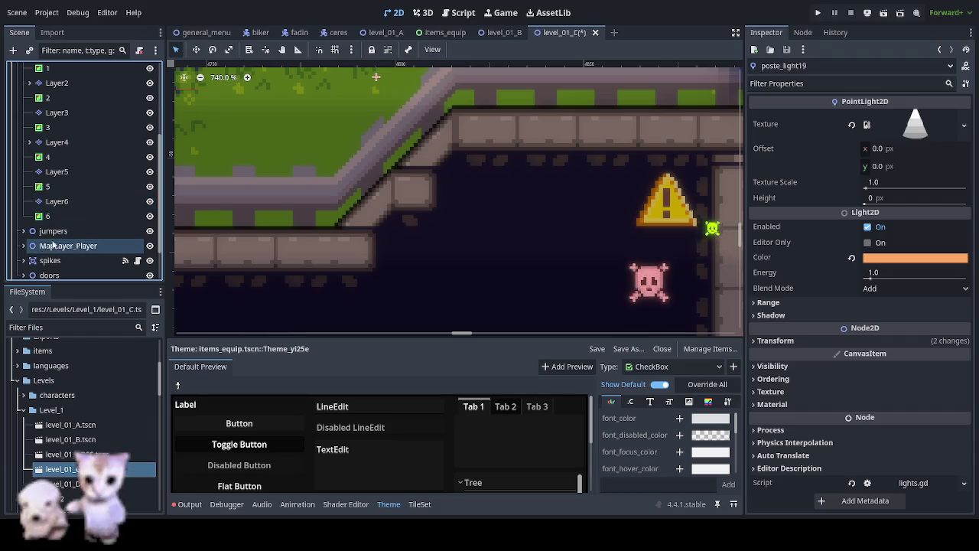
pyautogui.scroll(3, 31, 230)
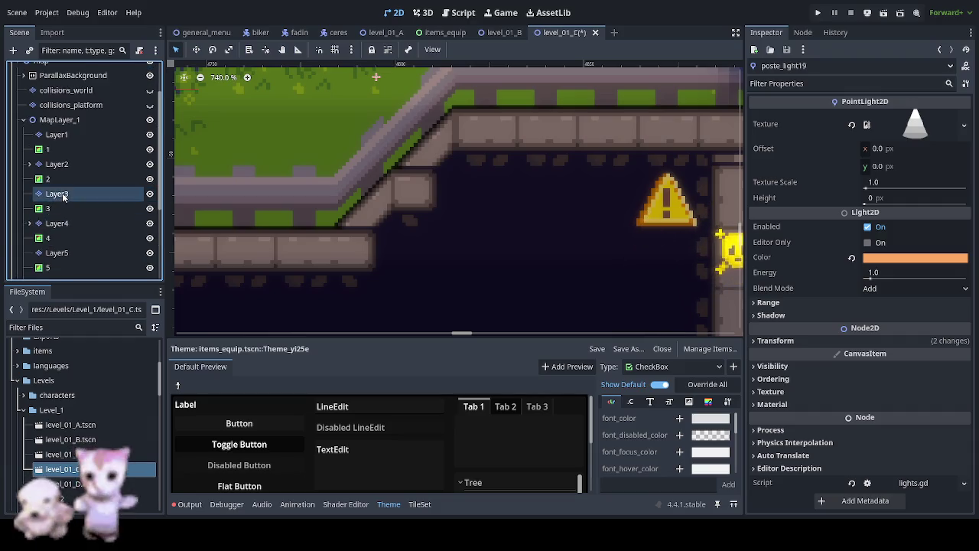
pyautogui.scroll(3, 65, 198)
pyautogui.click(24, 175)
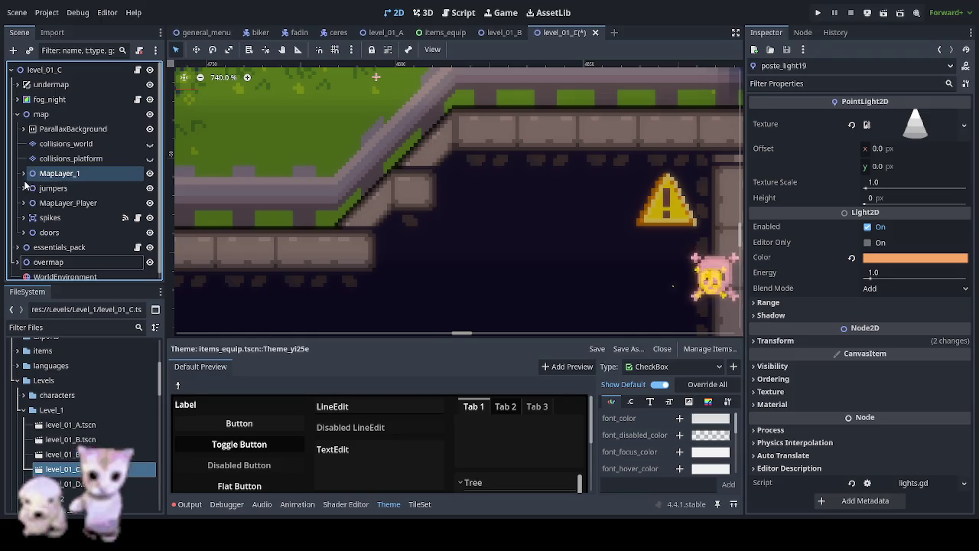
# Step: Toggle MapLayer_Player, MapLayerB and MapLayerC visibility, then select MapLayerB for painting
pyautogui.click(150, 203)
pyautogui.click(150, 205)
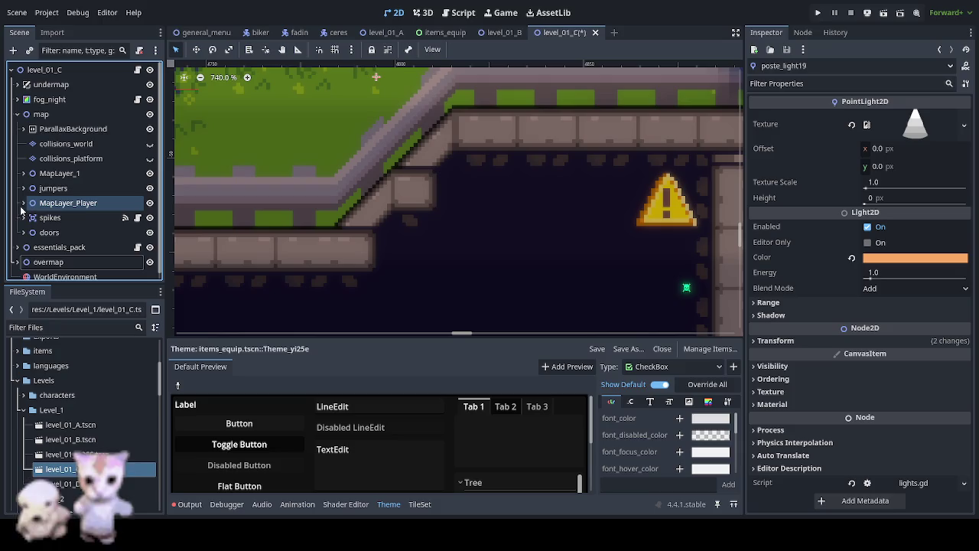
pyautogui.click(23, 204)
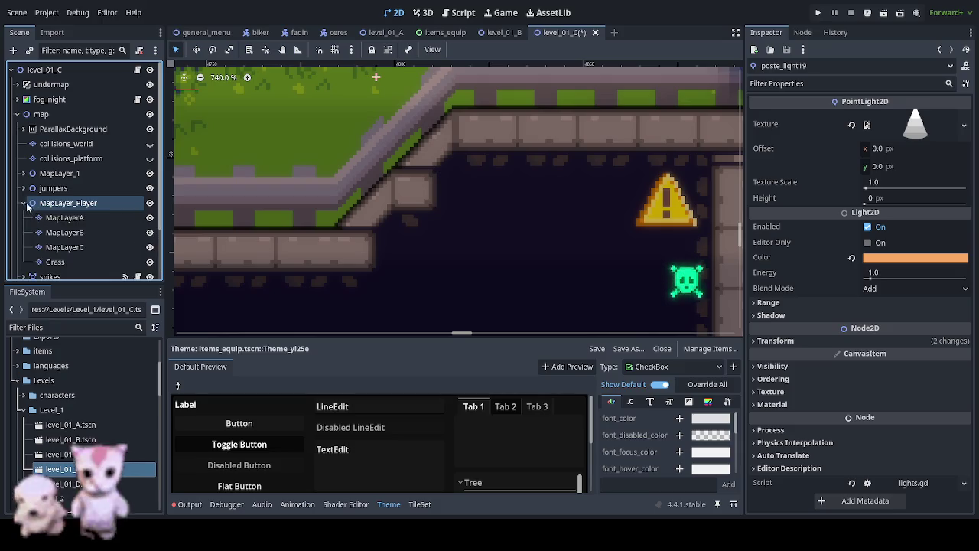
pyautogui.click(150, 232)
pyautogui.click(150, 233)
pyautogui.click(150, 233)
pyautogui.click(150, 233)
pyautogui.click(150, 248)
pyautogui.click(150, 247)
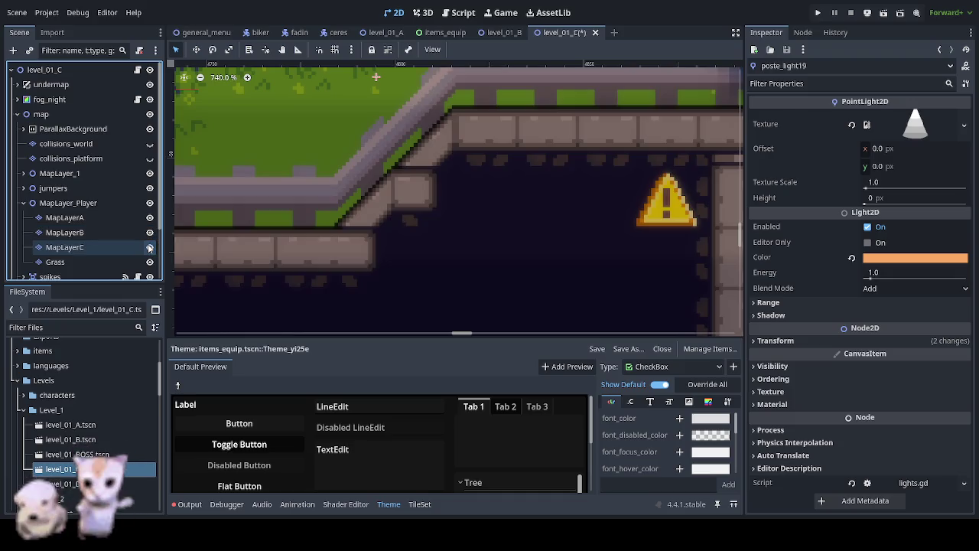
pyautogui.click(84, 232)
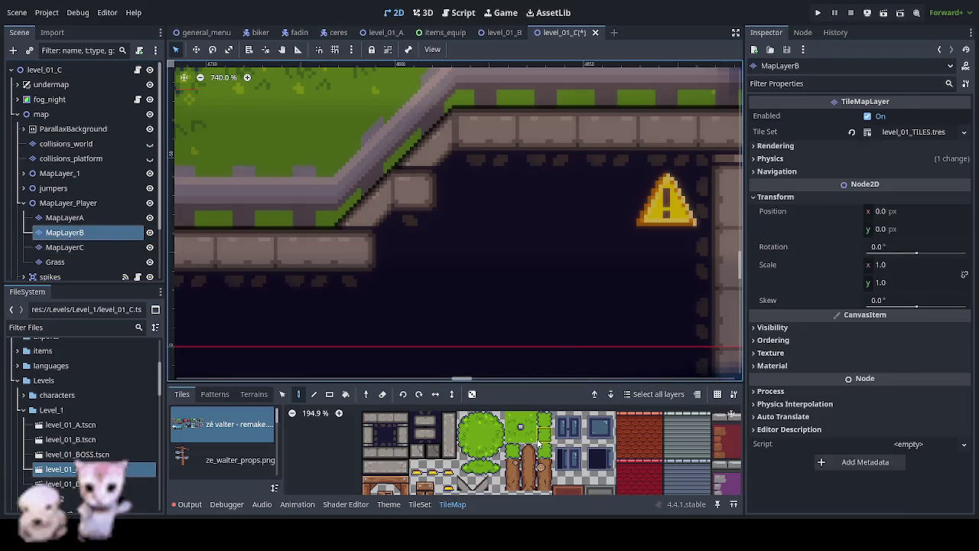
# Step: Pick a wall tile from the atlas and place it at the stone wall corner
pyautogui.click(386, 434)
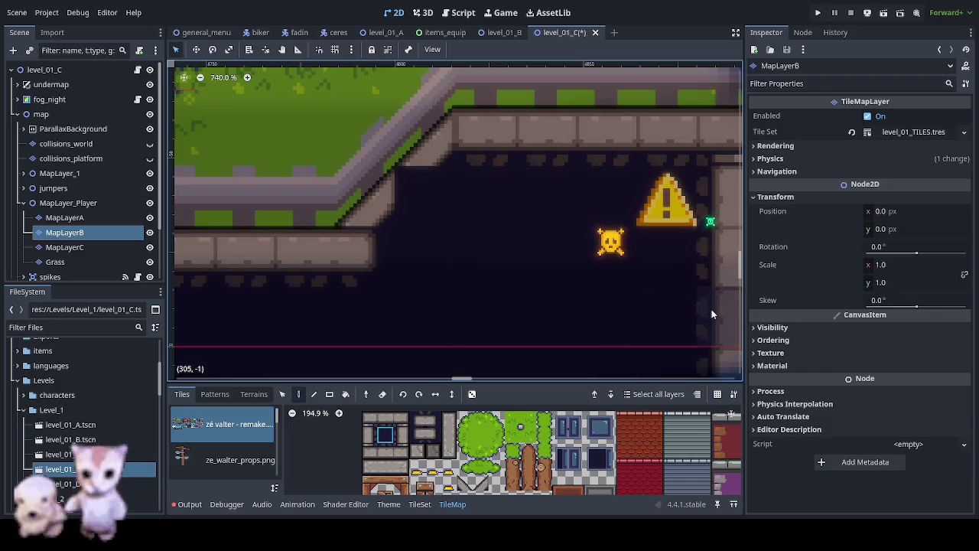
pyautogui.hotkey('ctrl', 'shift', 'z')
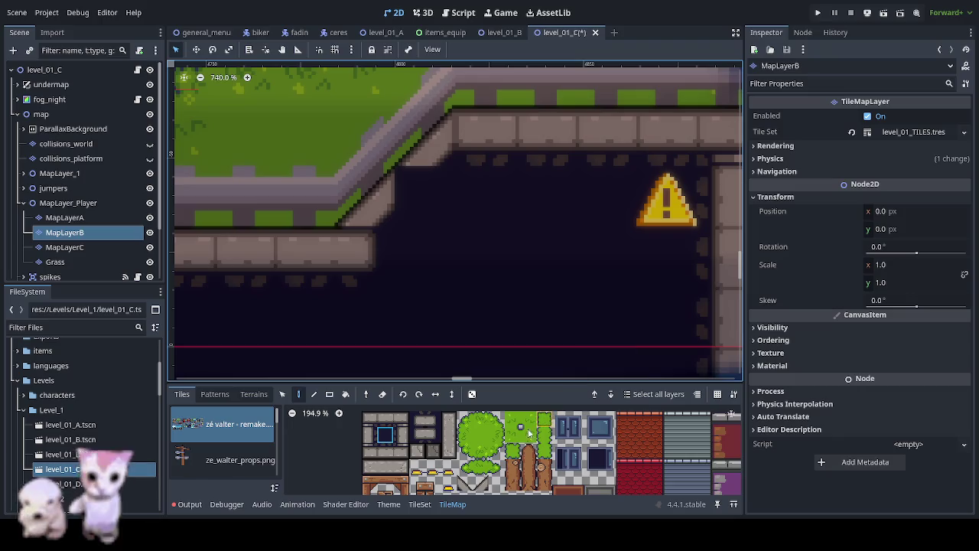
pyautogui.scroll(-3, 533, 431)
pyautogui.hscroll(2, 520, 433)
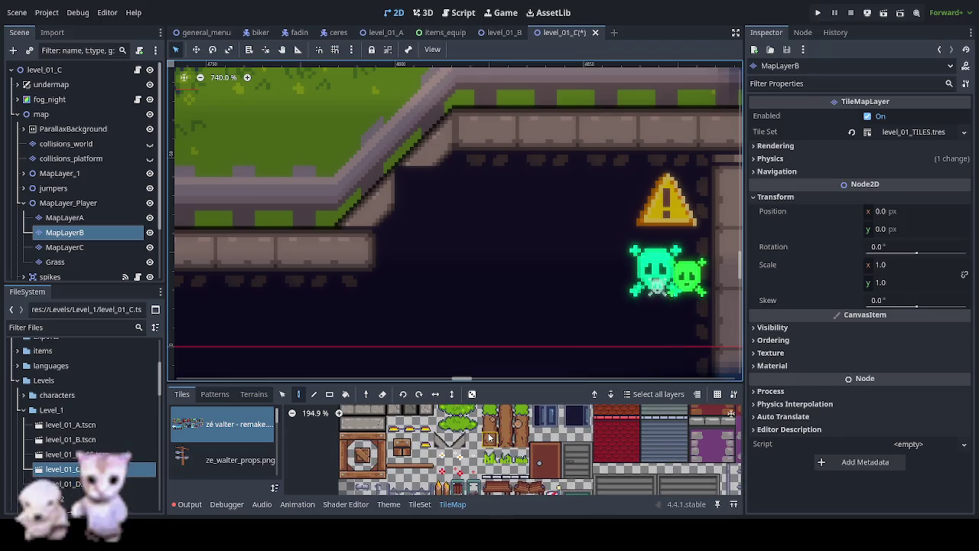
pyautogui.hscroll(-1, 489, 439)
# Step: Scroll through the tile atlas looking for other usable wall tiles
pyautogui.scroll(-2, 508, 477)
pyautogui.scroll(-2, 507, 473)
pyautogui.scroll(-2, 511, 472)
pyautogui.scroll(-2, 514, 471)
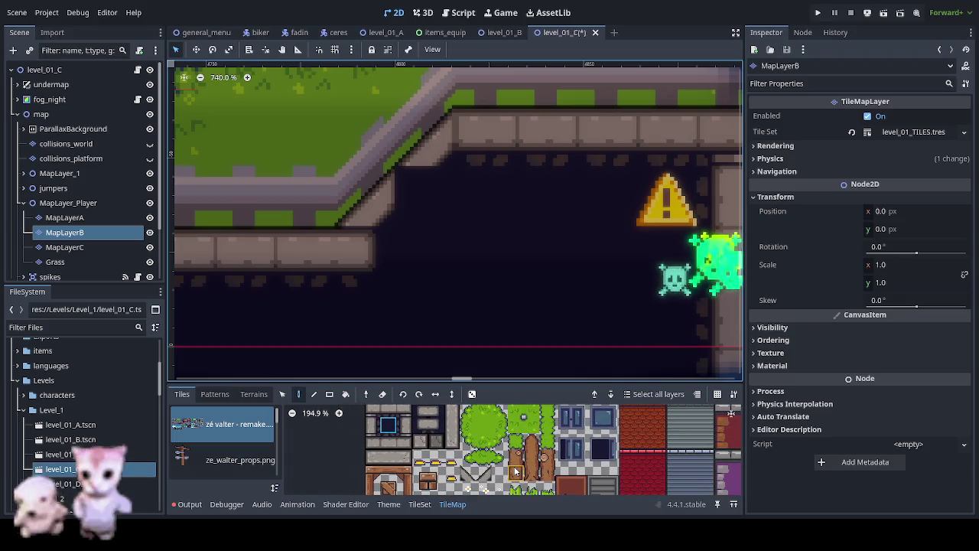
pyautogui.hscroll(2, 581, 459)
pyautogui.hscroll(3, 684, 444)
pyautogui.hscroll(2, 683, 445)
pyautogui.hscroll(2, 643, 455)
pyautogui.hscroll(2, 582, 466)
pyautogui.hscroll(2, 524, 478)
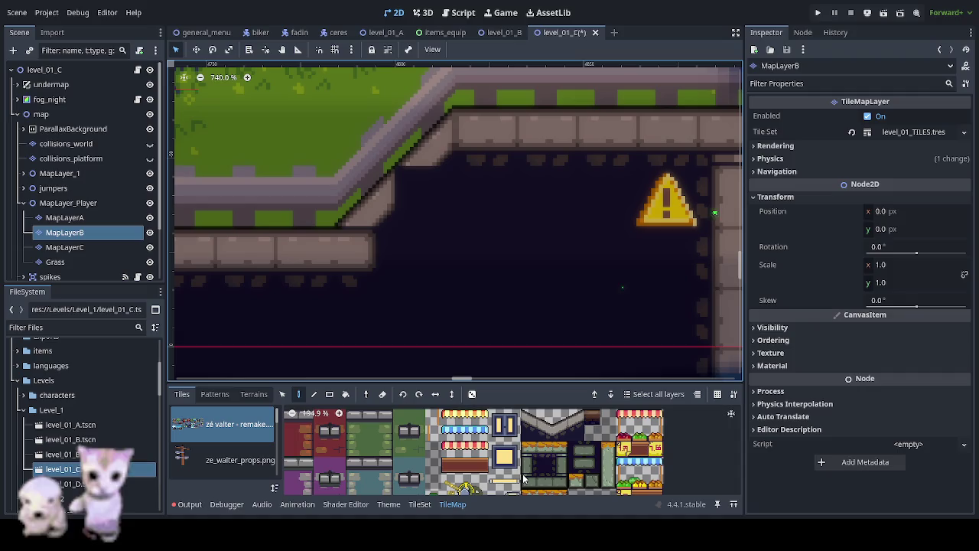
pyautogui.scroll(-3, 531, 479)
pyautogui.scroll(-2, 533, 478)
pyautogui.scroll(-2, 559, 463)
pyautogui.scroll(-1, 581, 447)
pyautogui.hscroll(-1, 608, 429)
pyautogui.hscroll(2, 582, 437)
pyautogui.scroll(2, 520, 440)
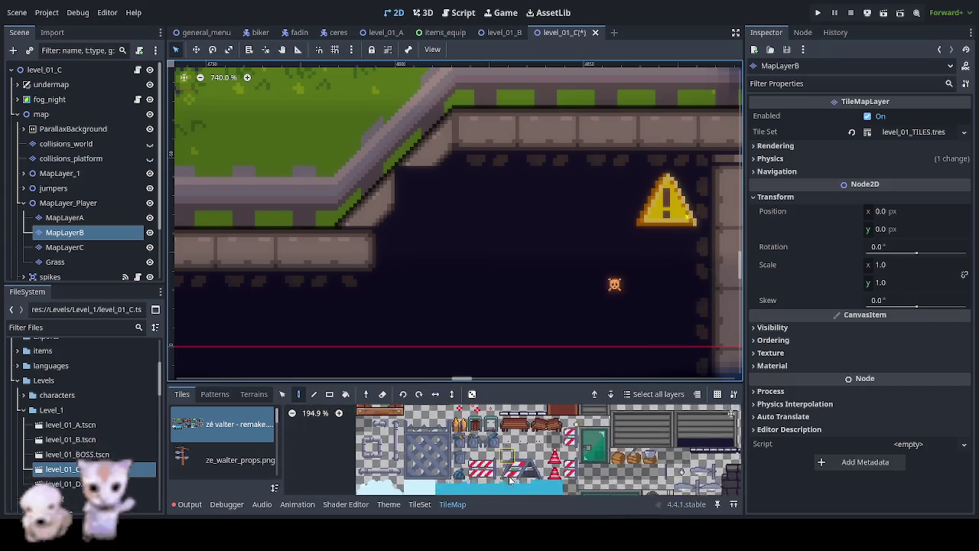
pyautogui.scroll(2, 497, 441)
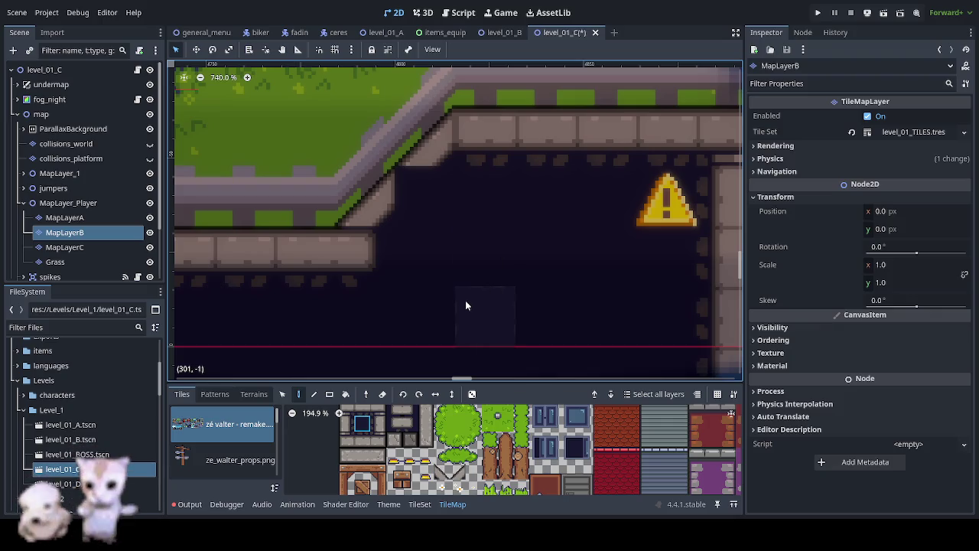
# Step: Paint a stone block tile below the slope, then try its neighbouring block variant
pyautogui.scroll(-2, 465, 300)
pyautogui.scroll(-2, 468, 294)
pyautogui.scroll(-2, 471, 289)
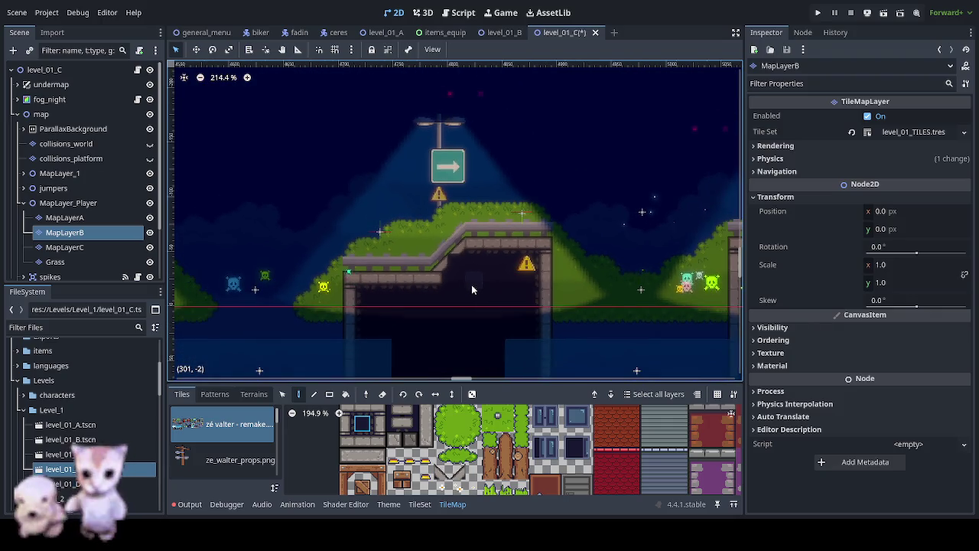
pyautogui.scroll(2, 468, 276)
pyautogui.scroll(2, 469, 275)
pyautogui.scroll(2, 467, 271)
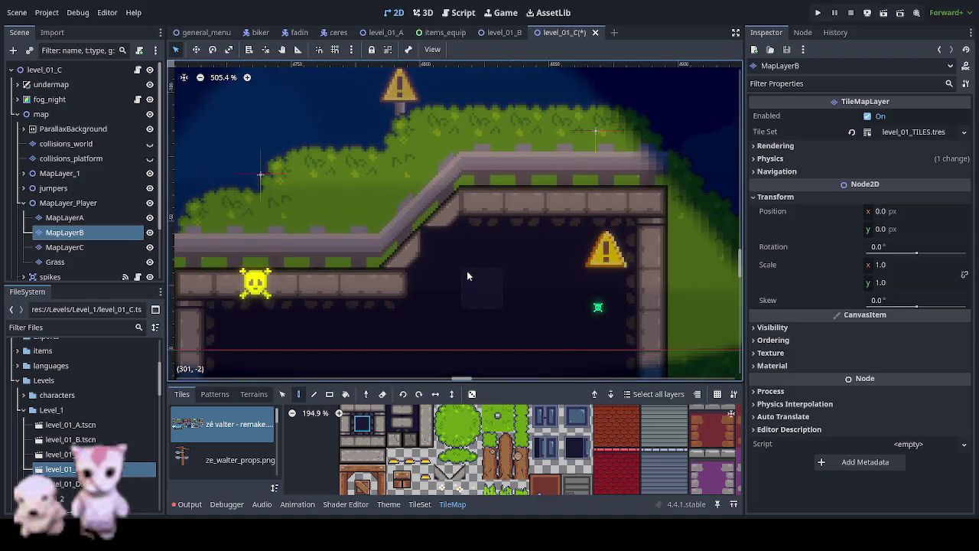
pyautogui.scroll(3, 467, 271)
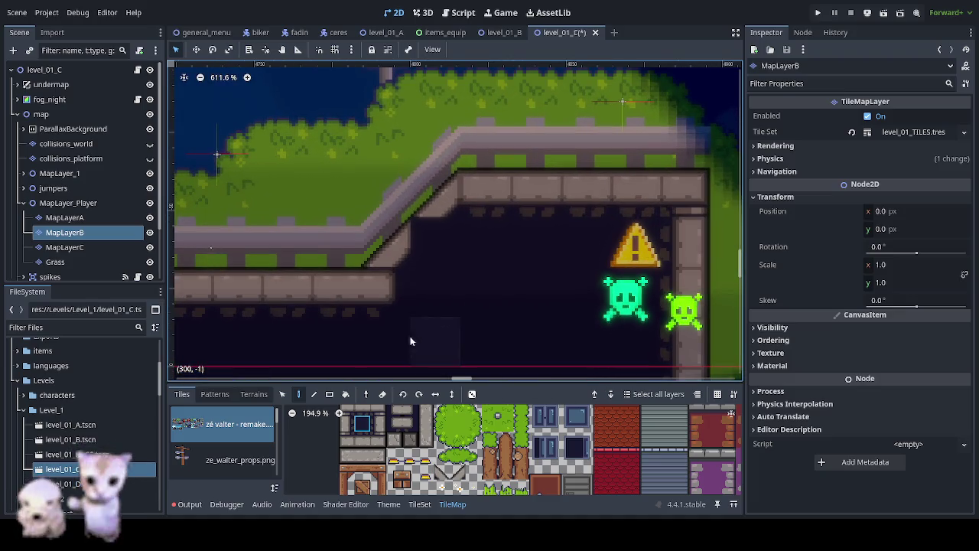
pyautogui.click(408, 446)
pyautogui.click(431, 246)
pyautogui.click(420, 446)
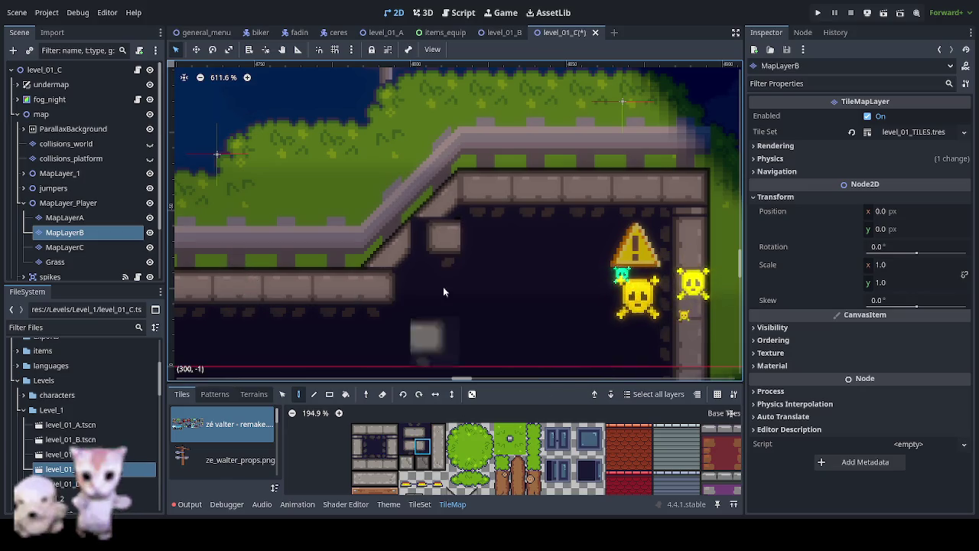
pyautogui.click(425, 237)
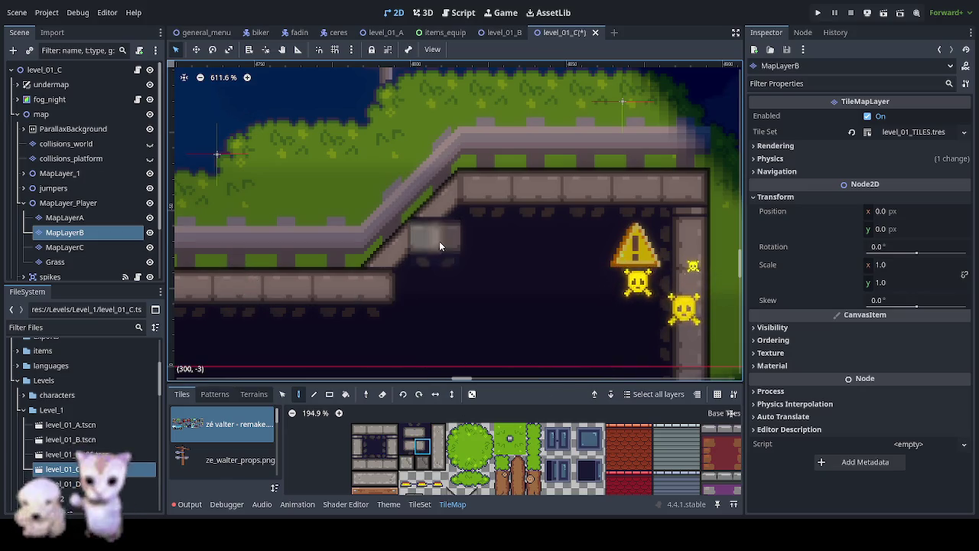
# Step: Cover the trial stone block with the dark background tile and switch to Aseprite
pyautogui.click(408, 432)
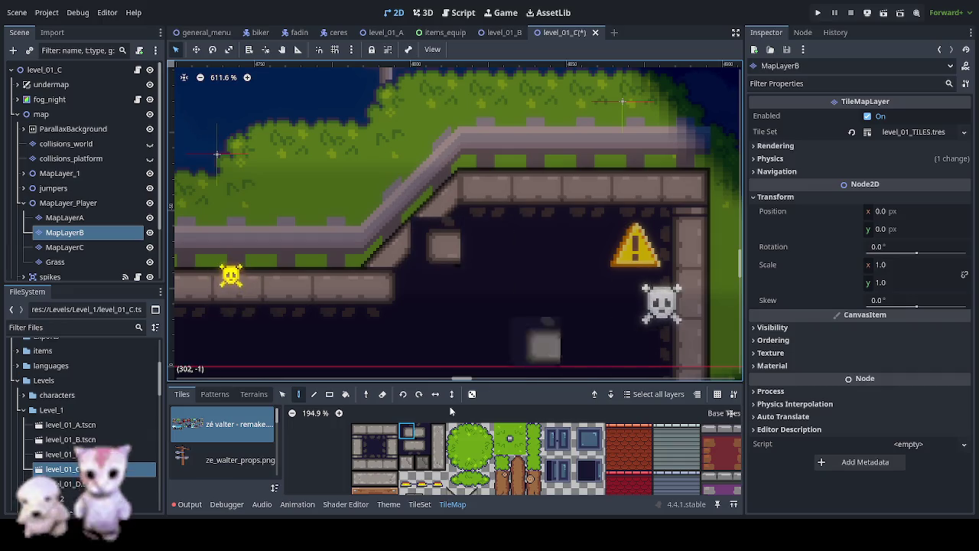
pyautogui.click(374, 446)
pyautogui.click(437, 256)
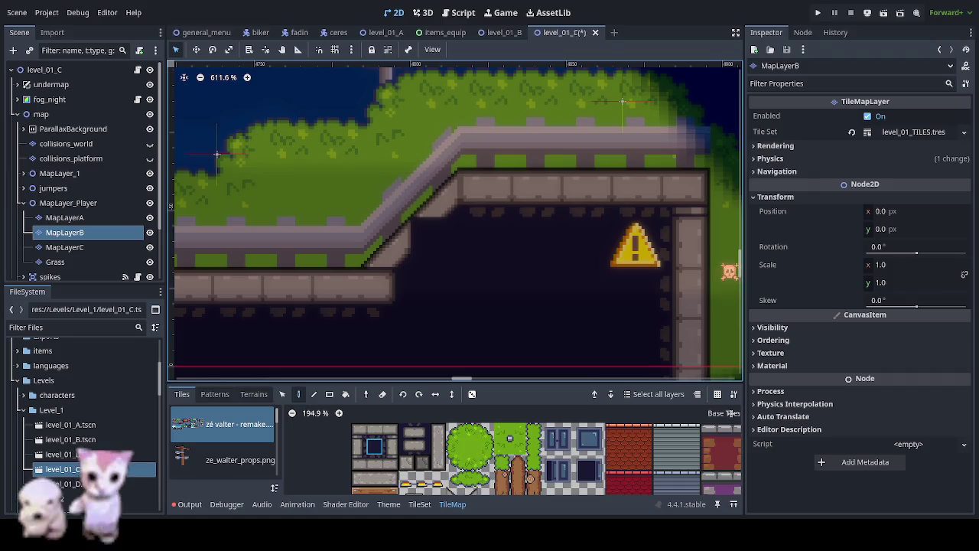
pyautogui.hotkey('alt', 'Tab')
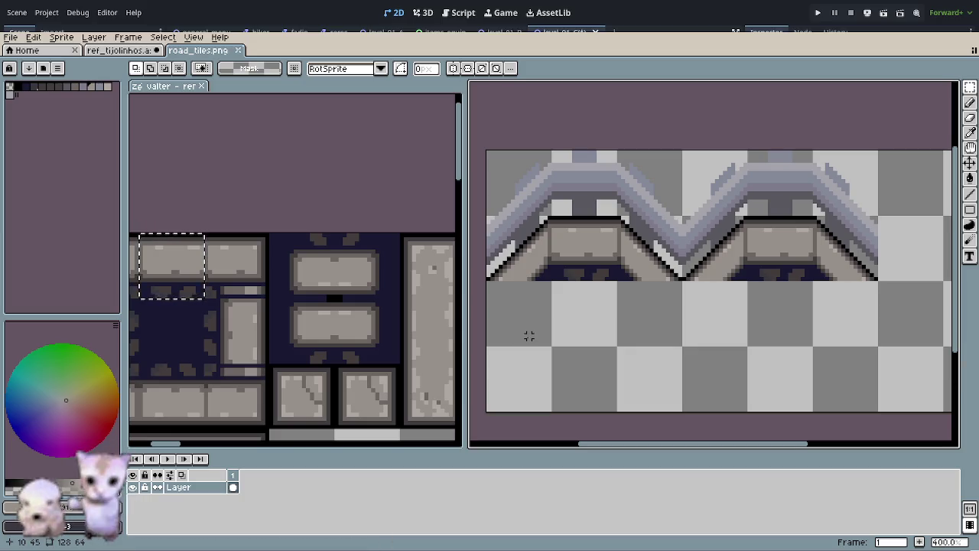
# Step: Pan across the tileset to survey the wall, window and sign tiles
pyautogui.scroll(-2, 260, 254)
pyautogui.scroll(-1, 260, 254)
pyautogui.scroll(-2, 261, 254)
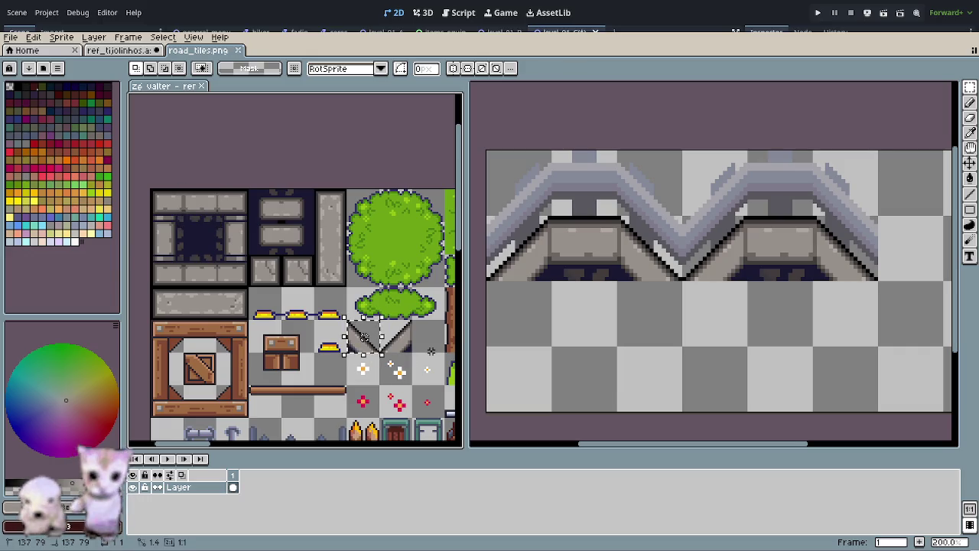
pyautogui.moveTo(374, 352); pyautogui.dragTo(348, 113)
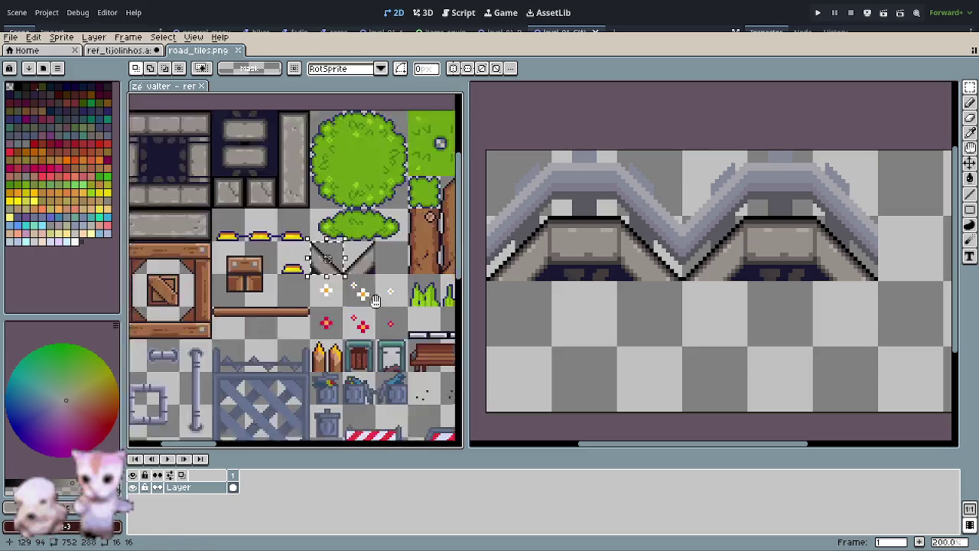
pyautogui.moveTo(317, 244)
pyautogui.mouseDown()
pyautogui.moveTo(225, 217)
pyautogui.moveTo(404, 230)
pyautogui.moveTo(153, 219)
pyautogui.mouseUp()
pyautogui.moveTo(367, 221)
pyautogui.mouseDown()
pyautogui.moveTo(136, 256)
pyautogui.moveTo(229, 317)
pyautogui.moveTo(310, 315)
pyautogui.mouseUp()
pyautogui.scroll(-4, 310, 315)
pyautogui.scroll(4, 310, 316)
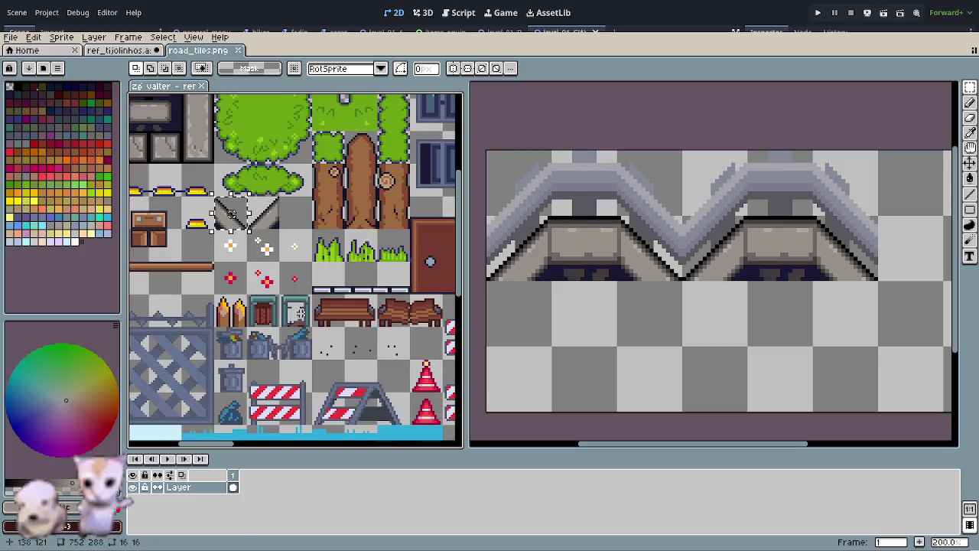
pyautogui.scroll(1, 296, 222)
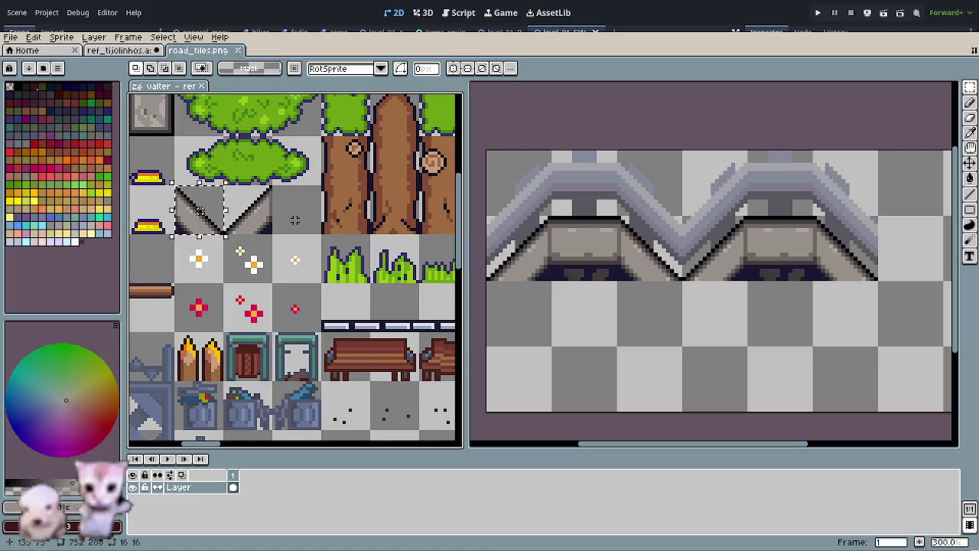
pyautogui.scroll(-1, 295, 220)
# Step: Bring the slope triangle into view, then pan to the empty slots below the green wall tiles
pyautogui.moveTo(232, 214); pyautogui.dragTo(304, 251)
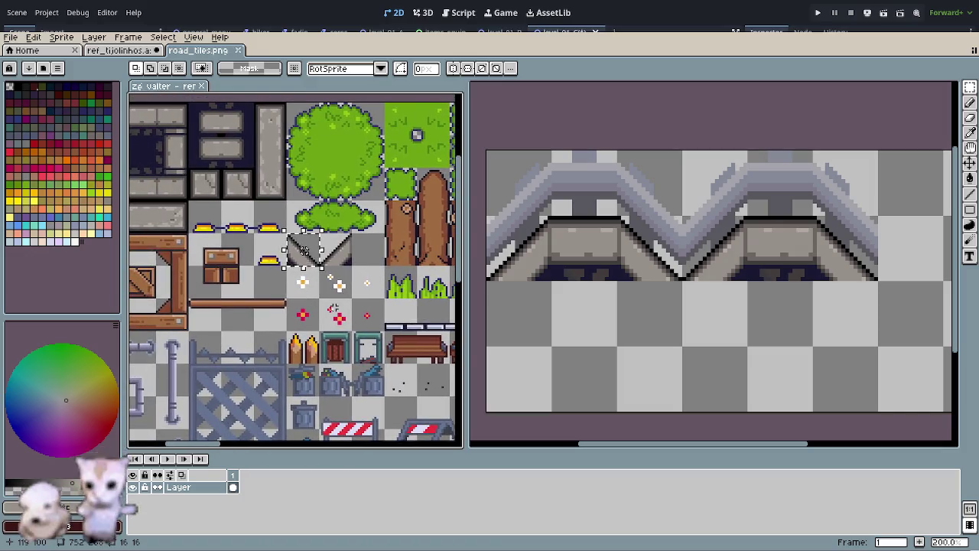
pyautogui.scroll(-1, 303, 253)
pyautogui.scroll(1, 328, 277)
pyautogui.moveTo(328, 277)
pyautogui.mouseDown()
pyautogui.moveTo(246, 345)
pyautogui.moveTo(127, 326)
pyautogui.moveTo(129, 314)
pyautogui.moveTo(131, 378)
pyautogui.mouseUp()
pyautogui.moveTo(253, 263); pyautogui.dragTo(306, 260)
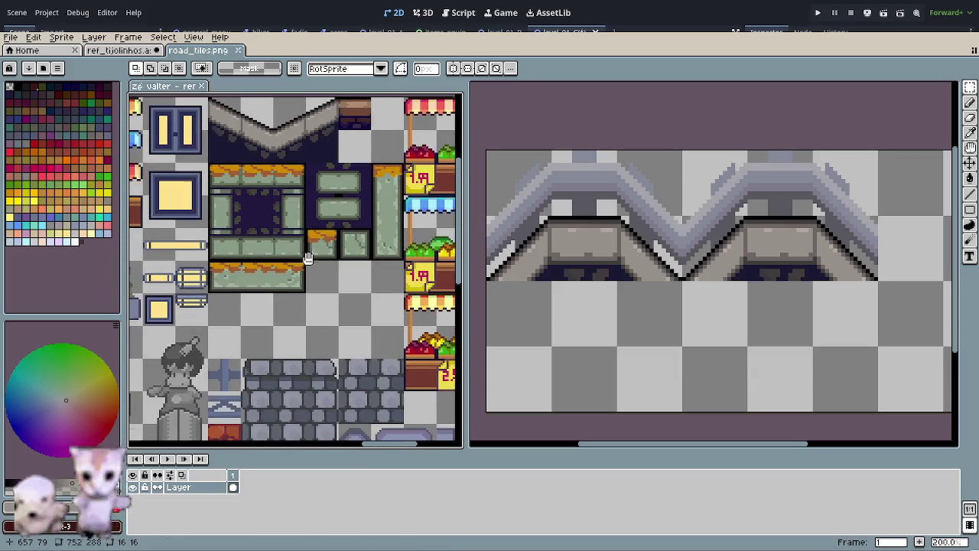
pyautogui.scroll(2, 321, 337)
# Step: Paste the slope triangle into the empty slot below the green wall tiles
pyautogui.hotkey('ctrl', 'v')
pyautogui.moveTo(289, 201)
pyautogui.mouseDown()
pyautogui.moveTo(348, 282)
pyautogui.moveTo(350, 309)
pyautogui.mouseUp()
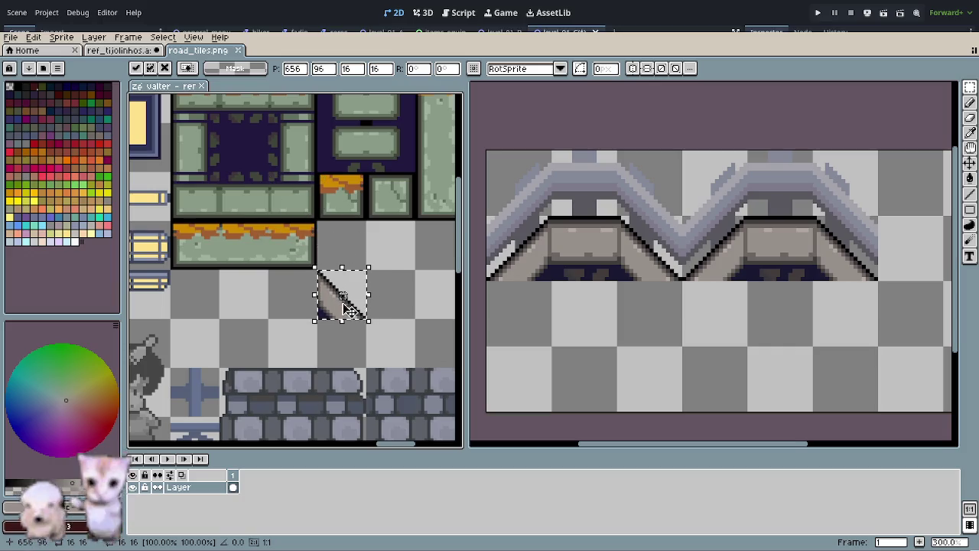
pyautogui.press('Return')
pyautogui.moveTo(413, 323)
pyautogui.mouseDown()
pyautogui.moveTo(382, 328)
pyautogui.moveTo(346, 279)
pyautogui.mouseUp()
# Step: Paste a second triangle diagonally below the first, then sample black from the slope outline
pyautogui.hotkey('ctrl', 'v')
pyautogui.moveTo(304, 176)
pyautogui.mouseDown()
pyautogui.moveTo(344, 256)
pyautogui.moveTo(337, 303)
pyautogui.moveTo(350, 335)
pyautogui.mouseUp()
pyautogui.scroll(1, 333, 325)
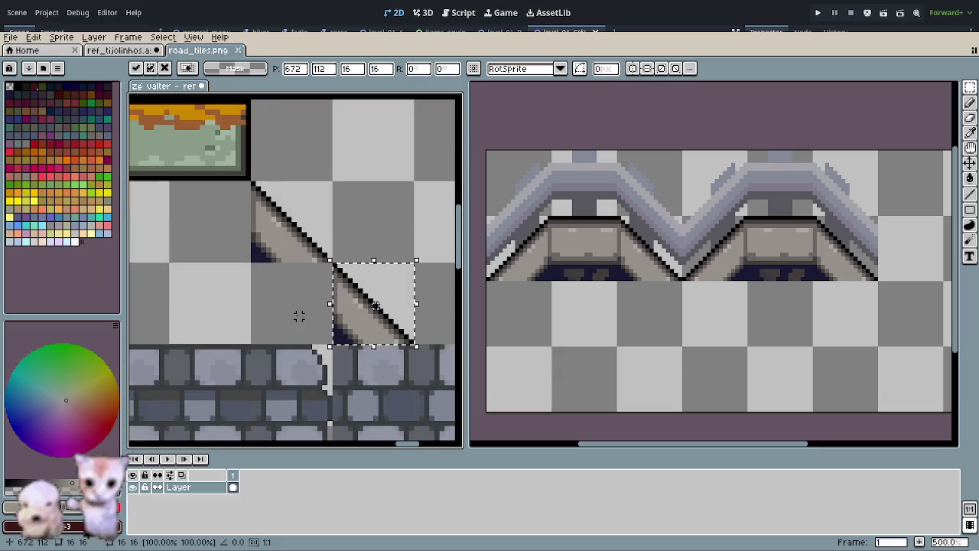
pyautogui.scroll(1, 315, 322)
pyautogui.click(332, 228)
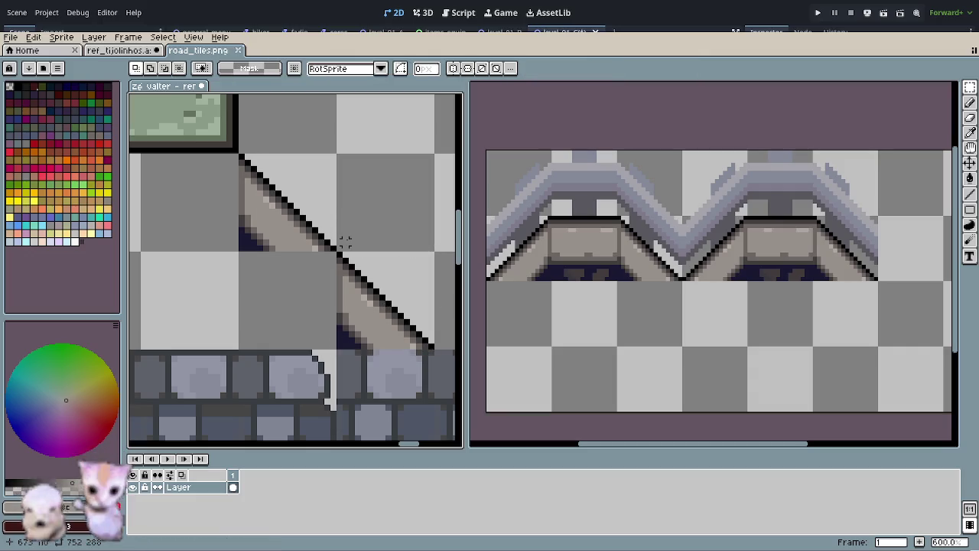
pyautogui.scroll(1, 330, 250)
pyautogui.scroll(1, 330, 245)
pyautogui.press('o')
pyautogui.click(330, 221)
# Step: Draw the diagonal strip's edges in sampled stone shades and fill the strip beige
pyautogui.press('p')
pyautogui.press('o')
pyautogui.click(313, 234)
pyautogui.press('p')
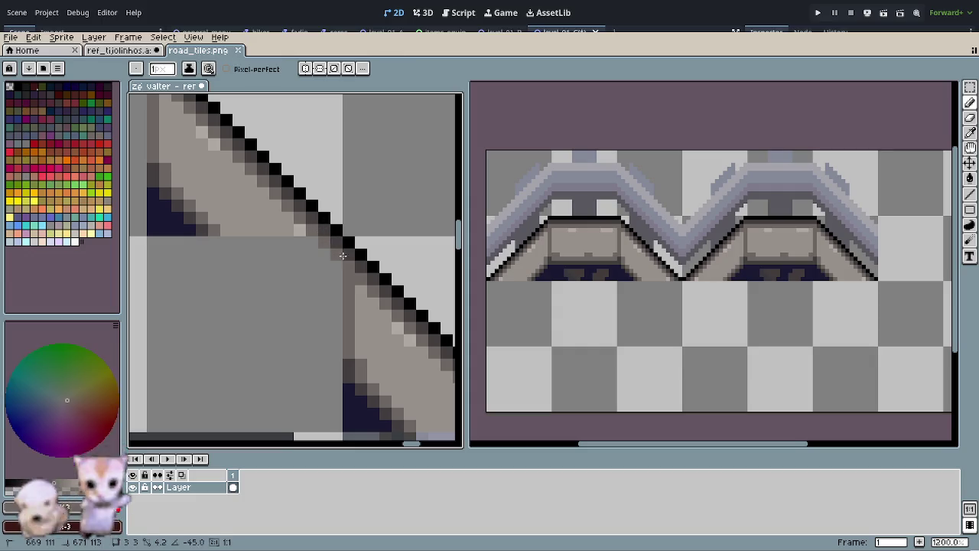
pyautogui.press('o')
pyautogui.click(306, 228)
pyautogui.press('p')
pyautogui.press('o')
pyautogui.click(309, 240)
pyautogui.press('p')
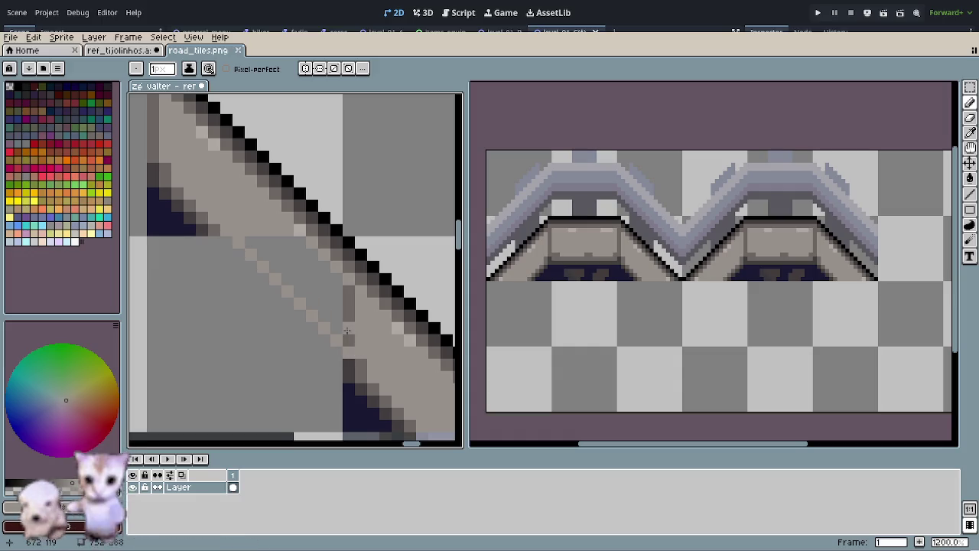
pyautogui.press('b')
pyautogui.click(346, 333)
pyautogui.click(340, 327)
# Step: Draw a dark stone line along the strip's lower edge
pyautogui.press('o')
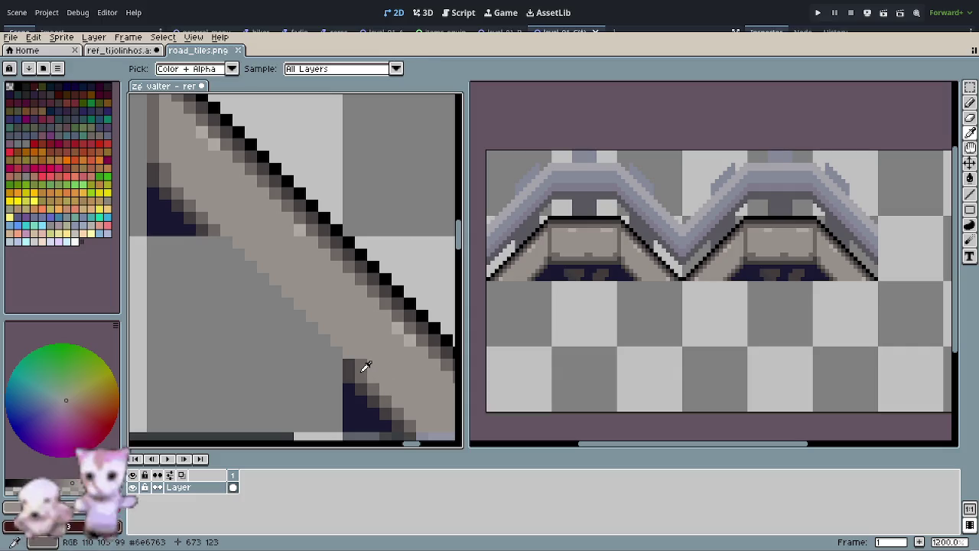
pyautogui.click(366, 370)
pyautogui.press('p')
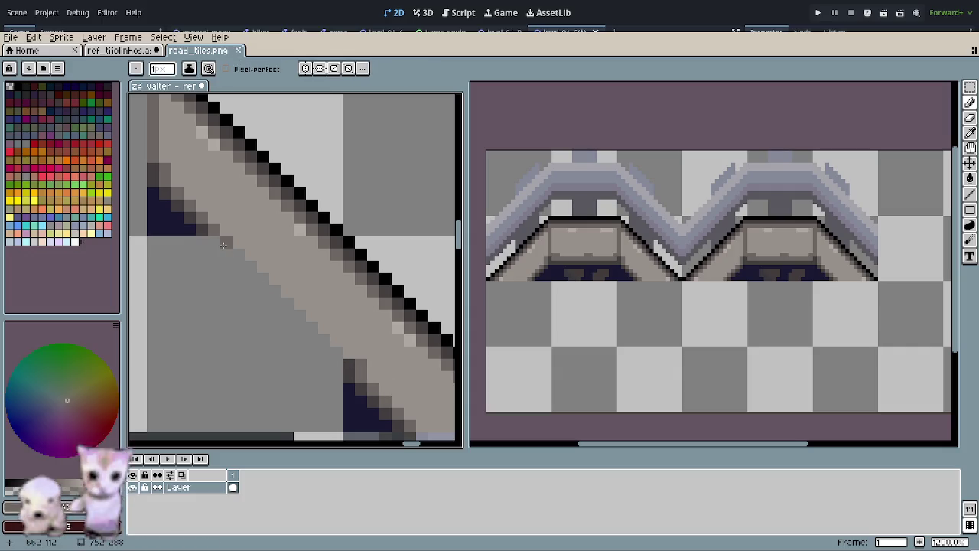
pyautogui.press('o')
pyautogui.click(353, 360)
pyautogui.press('p')
pyautogui.moveTo(339, 361); pyautogui.dragTo(212, 243)
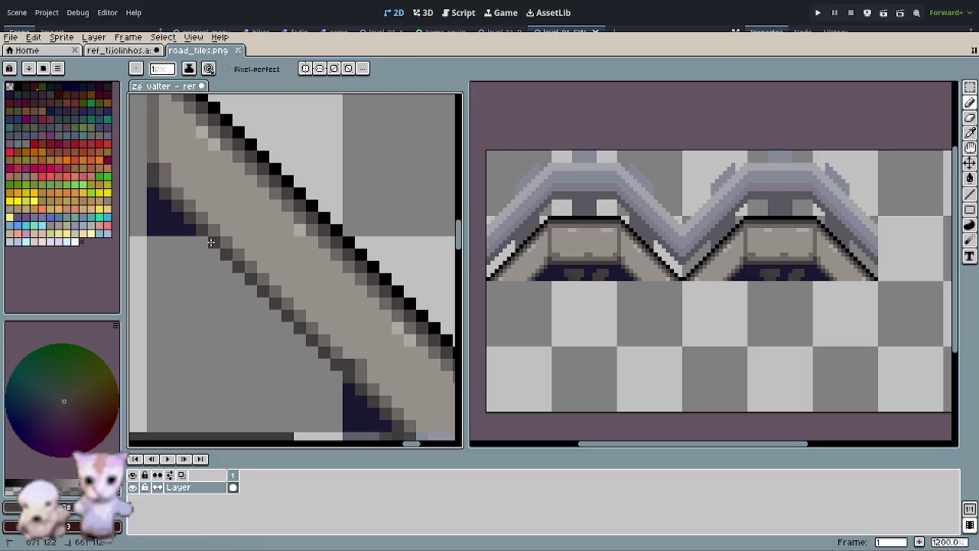
# Step: Outline a triangle beneath the slope in dark navy and fill it navy
pyautogui.scroll(-3, 361, 362)
pyautogui.scroll(-1, 405, 329)
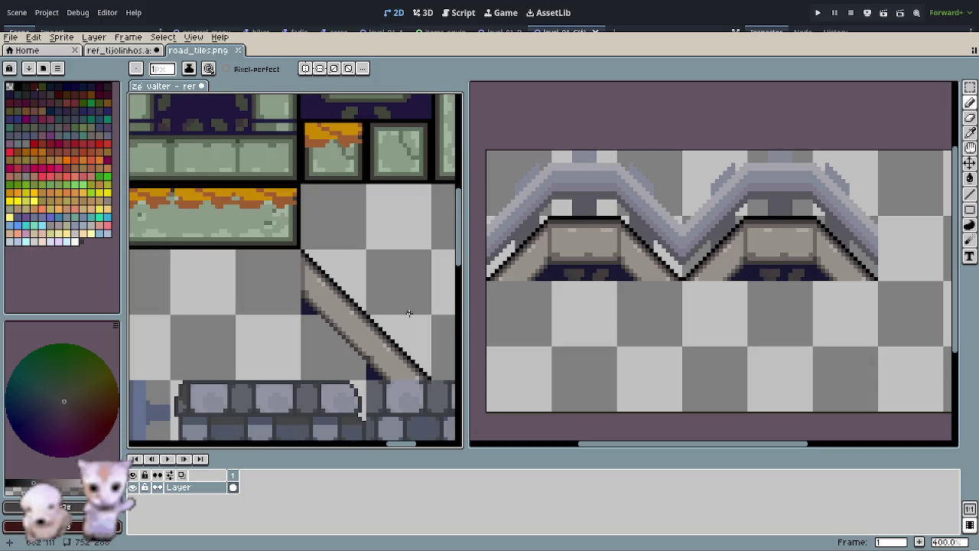
pyautogui.scroll(2, 322, 359)
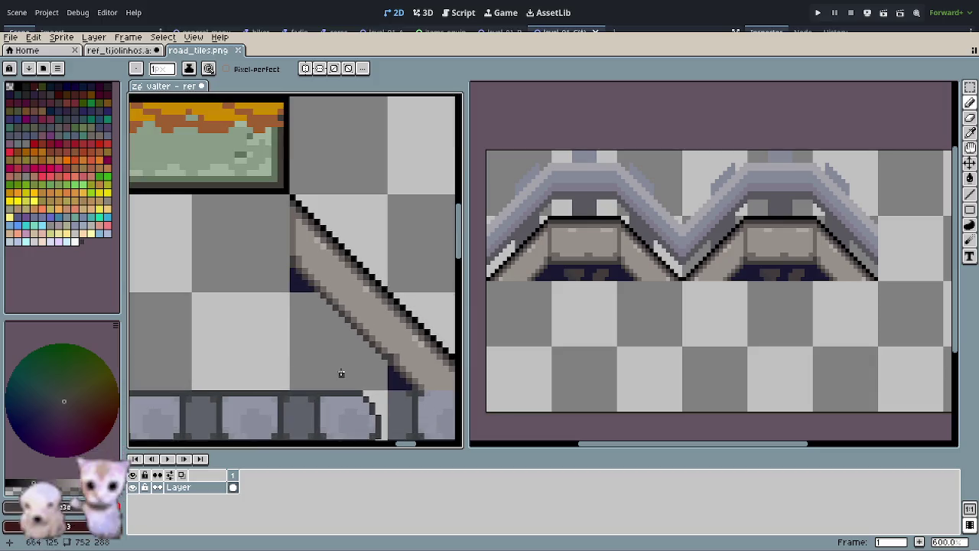
pyautogui.keyDown('alt'); pyautogui.click(305, 282); pyautogui.keyUp('alt')
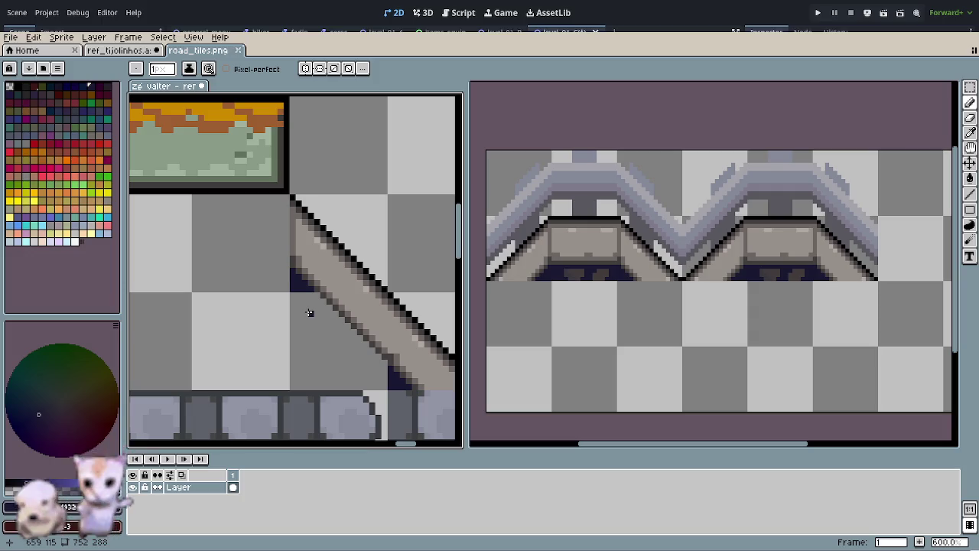
pyautogui.keyDown('shift'); pyautogui.click(293, 380); pyautogui.keyUp('shift')
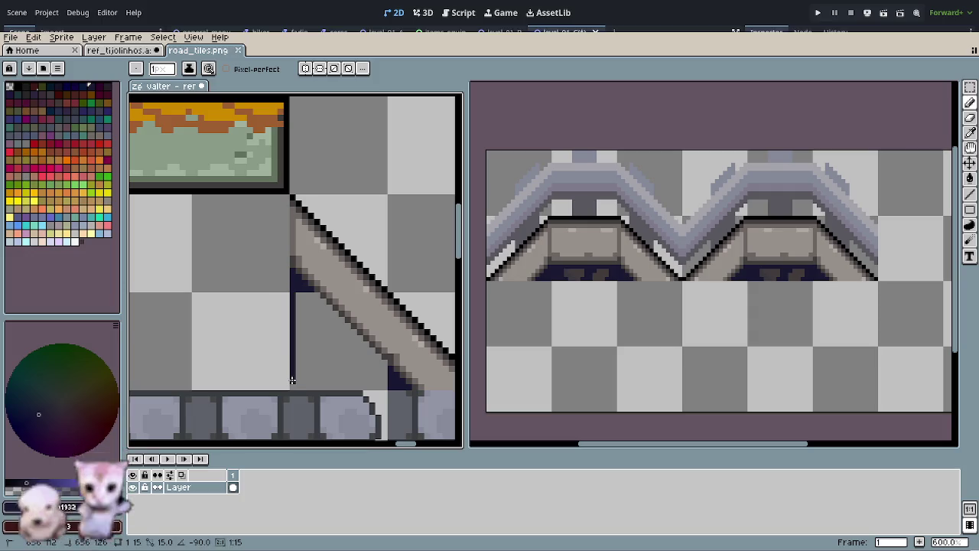
pyautogui.keyDown('shift'); pyautogui.click(378, 388); pyautogui.keyUp('shift')
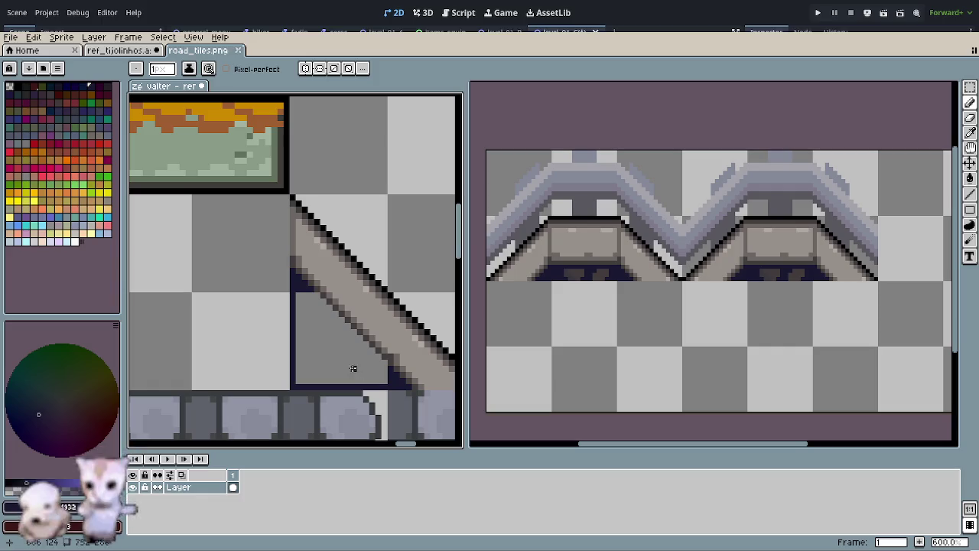
pyautogui.press('g')
pyautogui.click(354, 368)
pyautogui.scroll(-3, 352, 352)
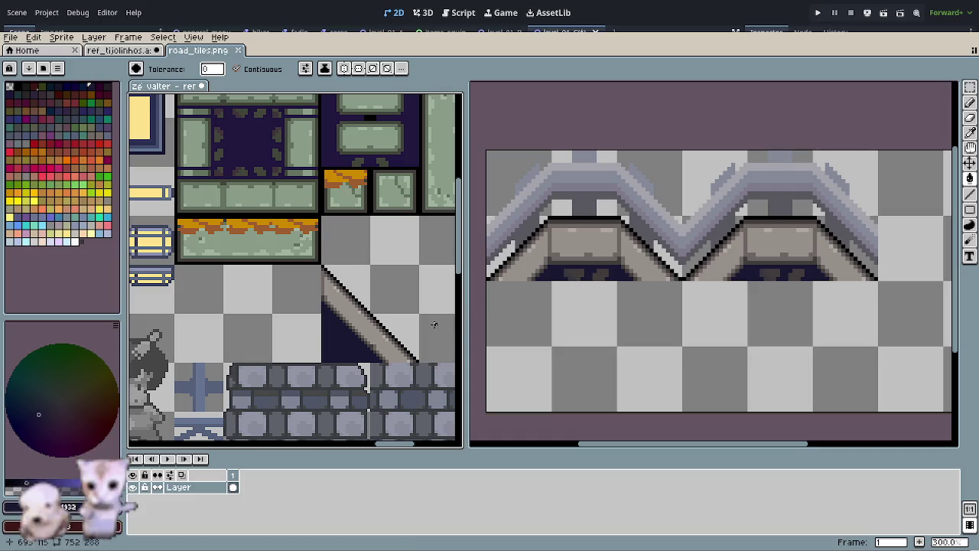
# Step: Cut the diagonal slope piece and paste it one tile to the right
pyautogui.press('m')
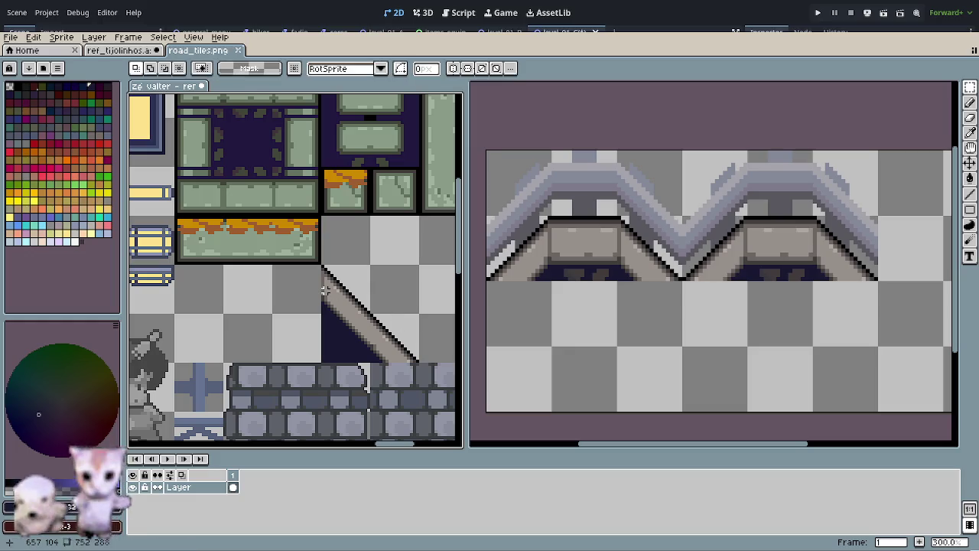
pyautogui.moveTo(324, 291); pyautogui.dragTo(380, 313)
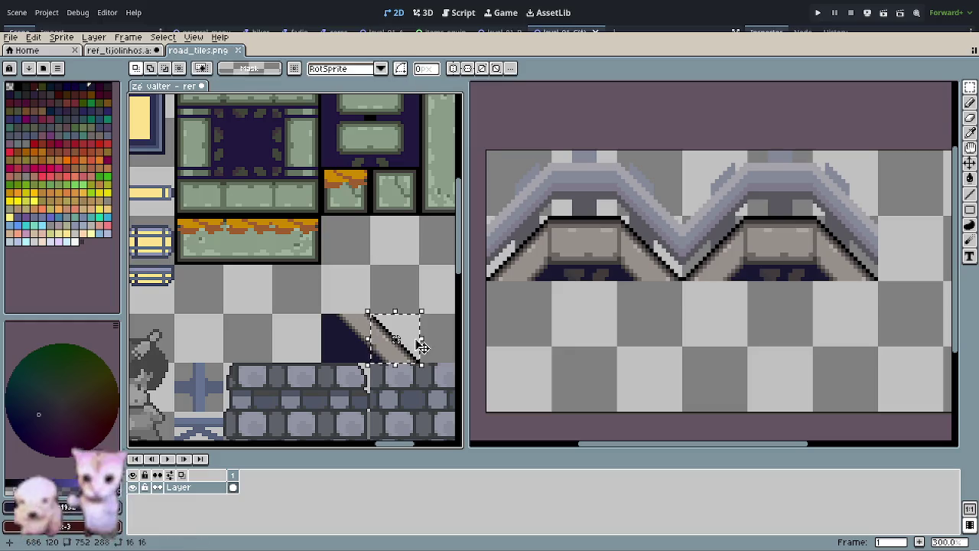
pyautogui.hotkey('ctrl', 'x')
pyautogui.hotkey('ctrl', 'v')
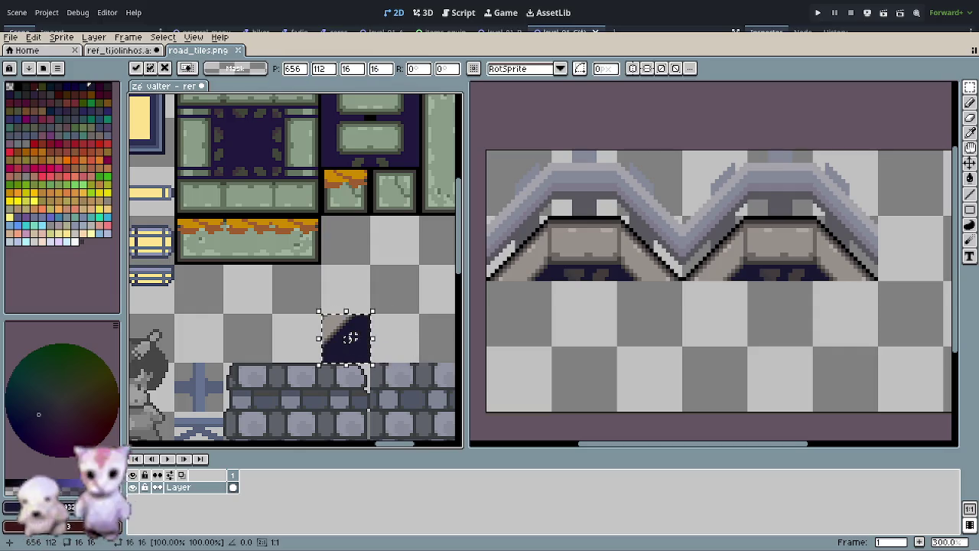
pyautogui.moveTo(351, 337); pyautogui.dragTo(408, 344)
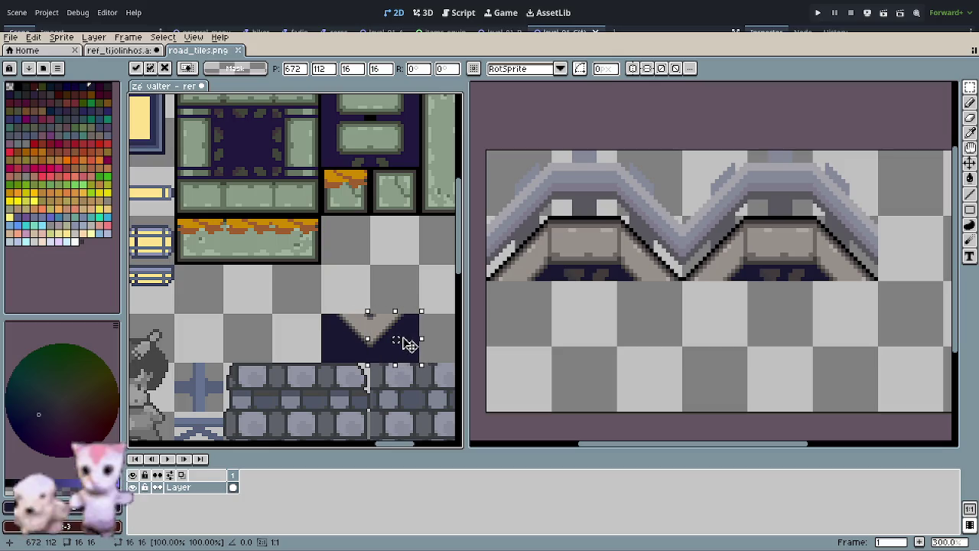
pyautogui.click(386, 306)
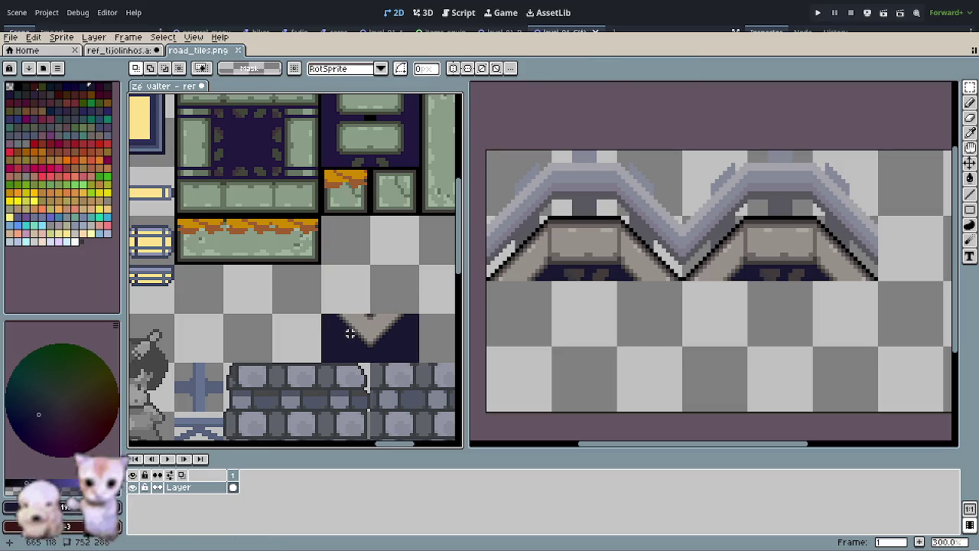
# Step: Move the two-tile V-shaped slope up beside the matching slope tiles in the sheet
pyautogui.moveTo(354, 328); pyautogui.dragTo(389, 339)
pyautogui.scroll(-3, 391, 367)
pyautogui.scroll(-2, 390, 367)
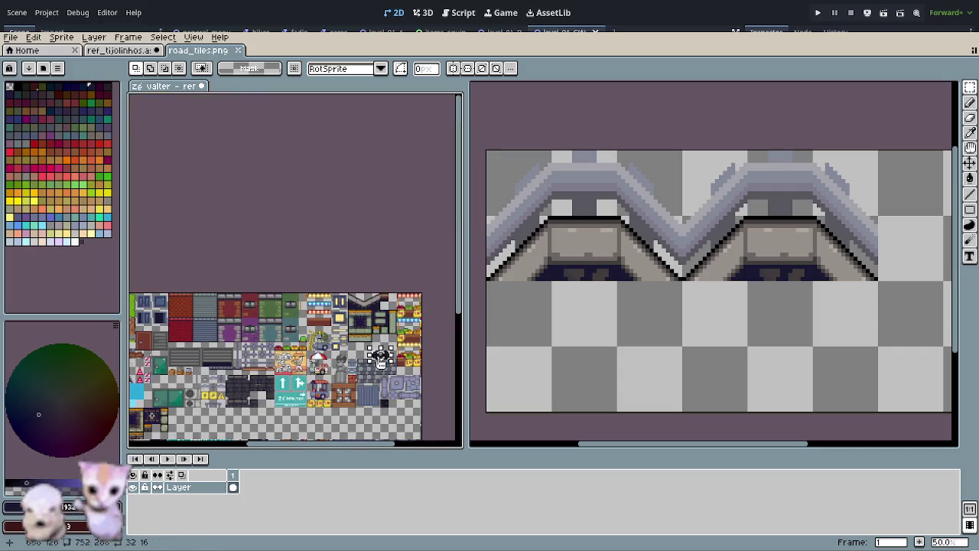
pyautogui.scroll(4, 380, 354)
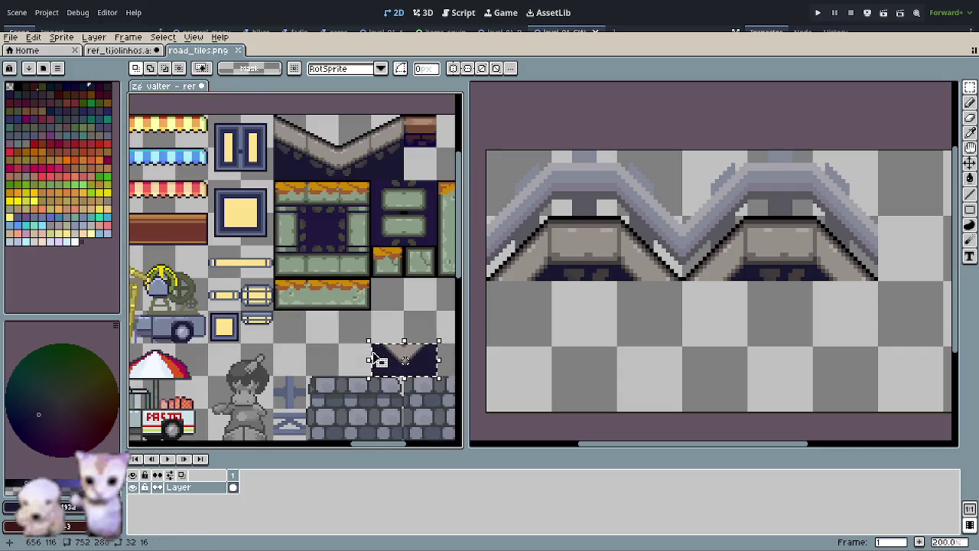
pyautogui.moveTo(383, 352)
pyautogui.mouseDown()
pyautogui.moveTo(310, 398)
pyautogui.moveTo(329, 214)
pyautogui.moveTo(325, 225)
pyautogui.mouseUp()
pyautogui.scroll(3, 323, 220)
pyautogui.moveTo(340, 301); pyautogui.dragTo(248, 339)
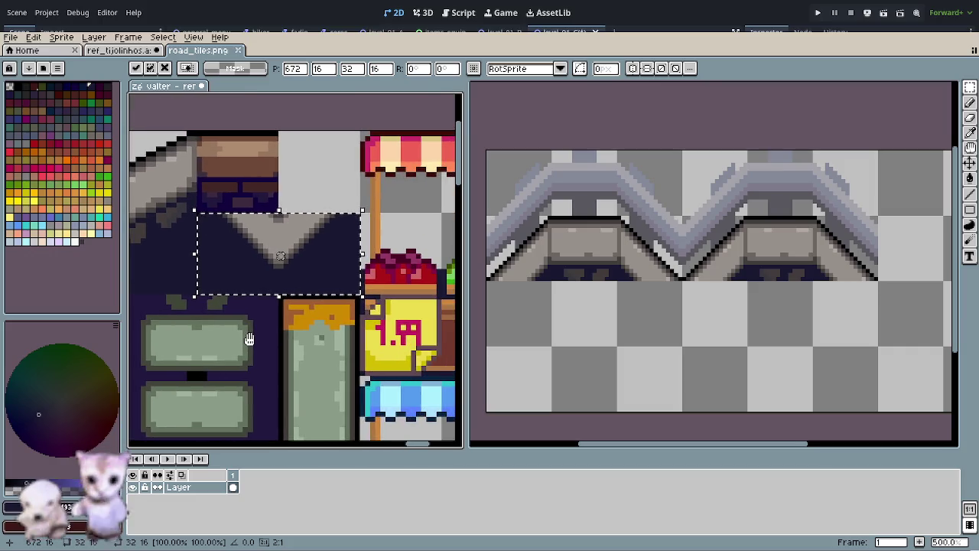
pyautogui.click(280, 355)
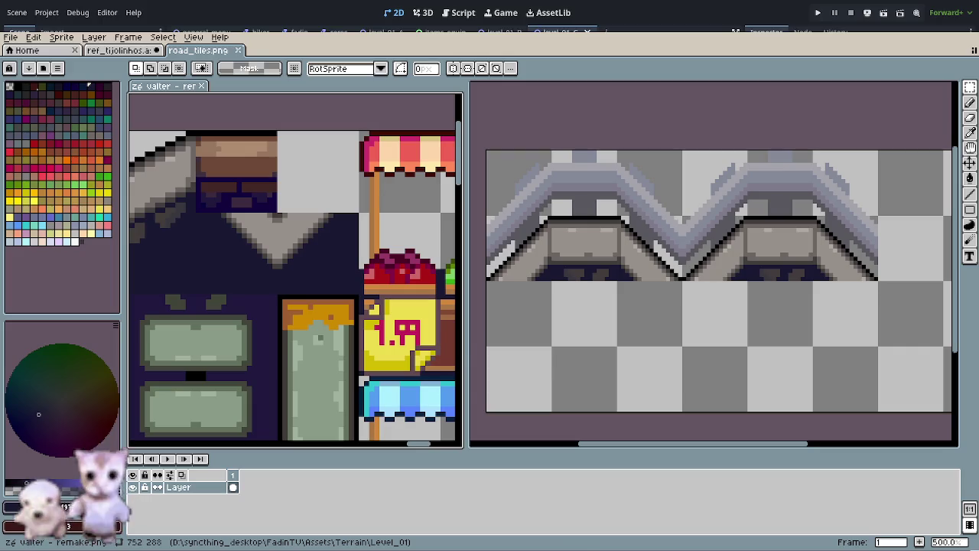
# Step: Return to Godot, enlarge the level view, and open level_01_D.tscn
pyautogui.hotkey('alt', 'Tab')
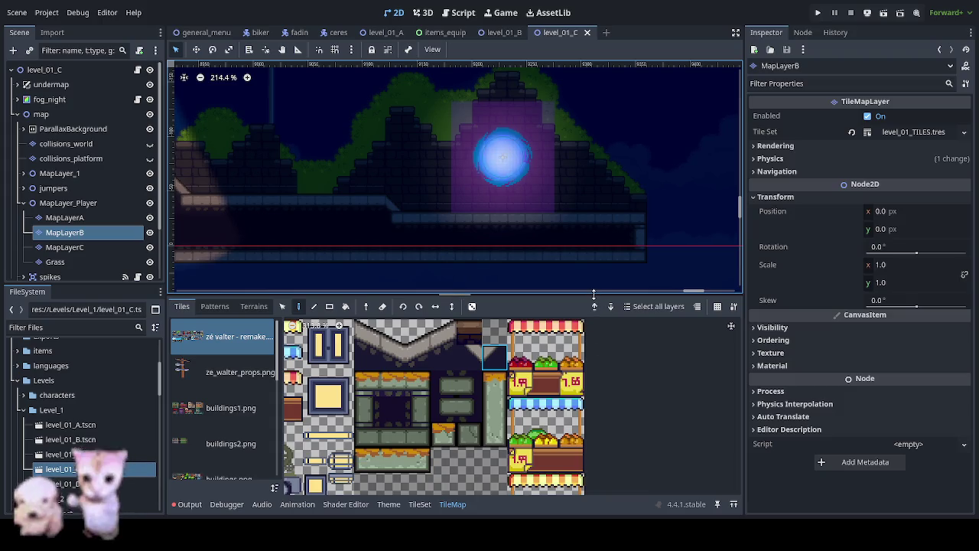
pyautogui.moveTo(593, 293); pyautogui.dragTo(592, 439)
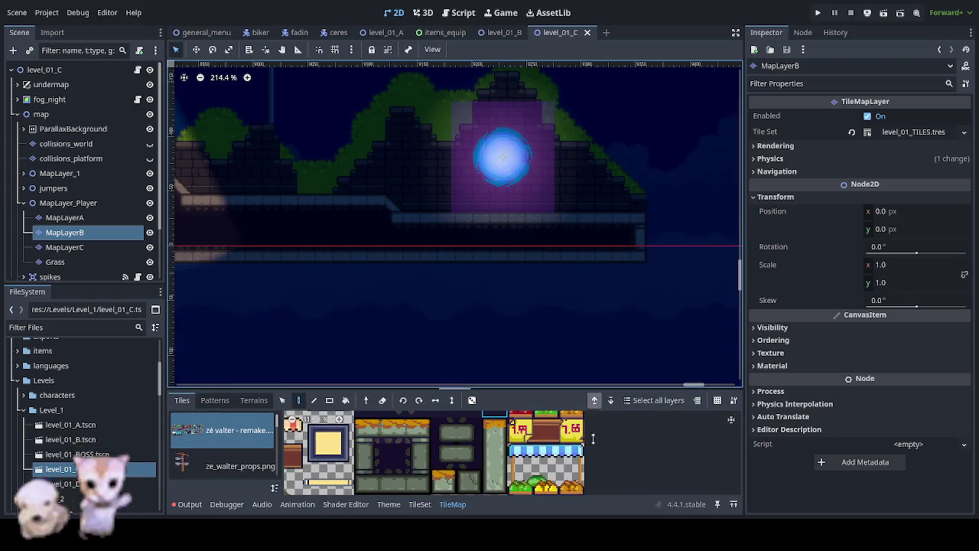
pyautogui.click(77, 485)
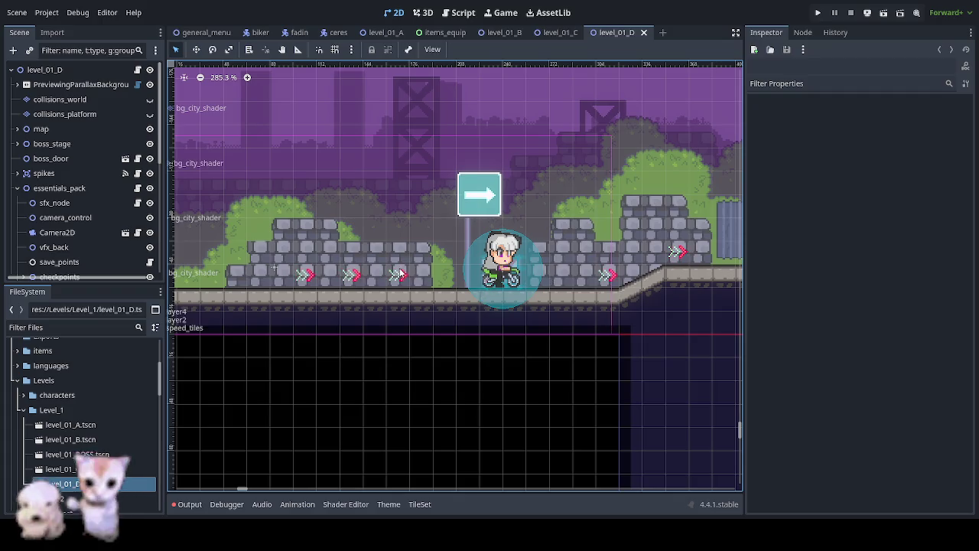
pyautogui.moveTo(323, 280); pyautogui.dragTo(444, 279)
pyautogui.hscroll(5, 444, 279)
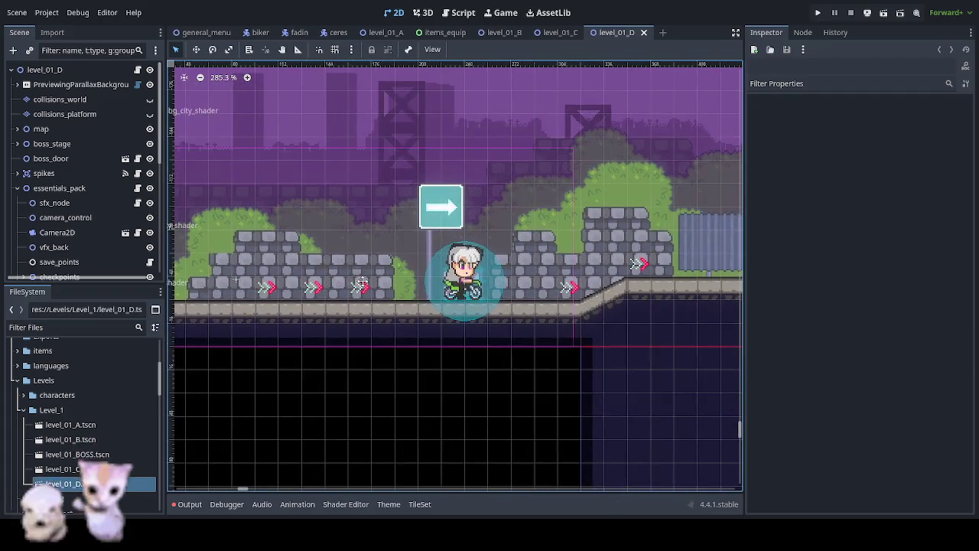
pyautogui.hscroll(2, 535, 275)
pyautogui.hscroll(5, 661, 269)
pyautogui.moveTo(661, 268)
pyautogui.mouseDown()
pyautogui.moveTo(377, 254)
pyautogui.moveTo(192, 282)
pyautogui.mouseUp()
pyautogui.moveTo(460, 282); pyautogui.dragTo(280, 293)
pyautogui.hscroll(5, 442, 288)
pyautogui.moveTo(441, 288); pyautogui.dragTo(264, 284)
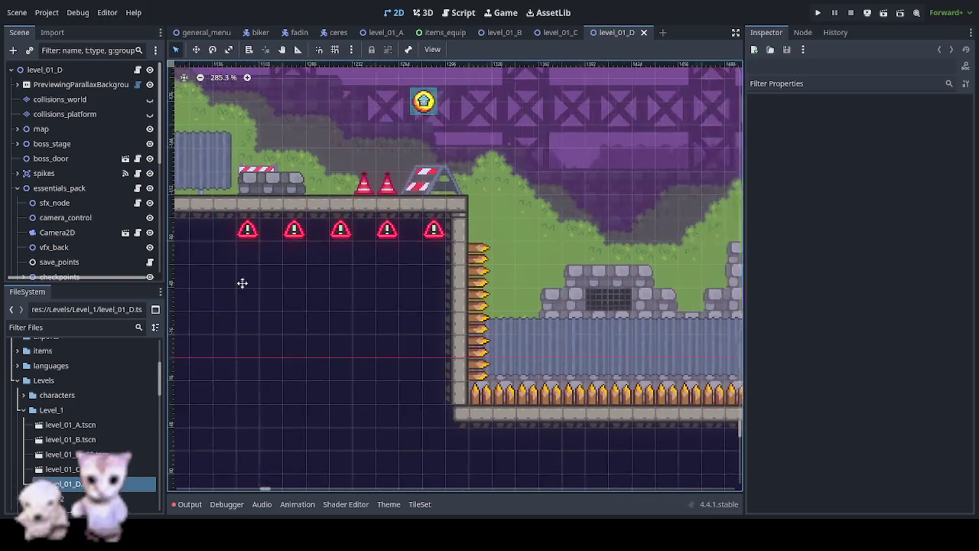
pyautogui.hscroll(5, 229, 291)
pyautogui.hscroll(5, 187, 297)
pyautogui.hscroll(3, 188, 297)
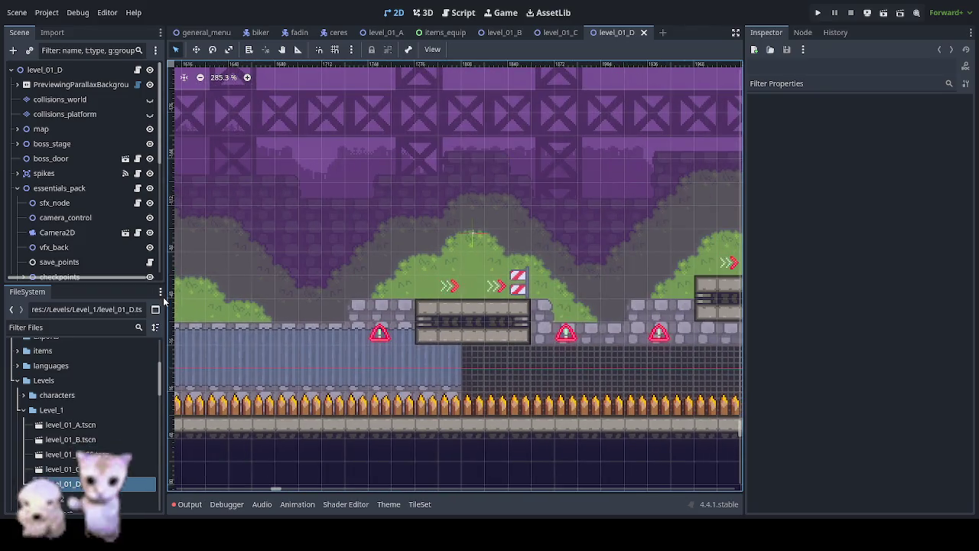
pyautogui.hscroll(3, 648, 256)
pyautogui.hscroll(5, 473, 260)
pyautogui.scroll(1, 473, 260)
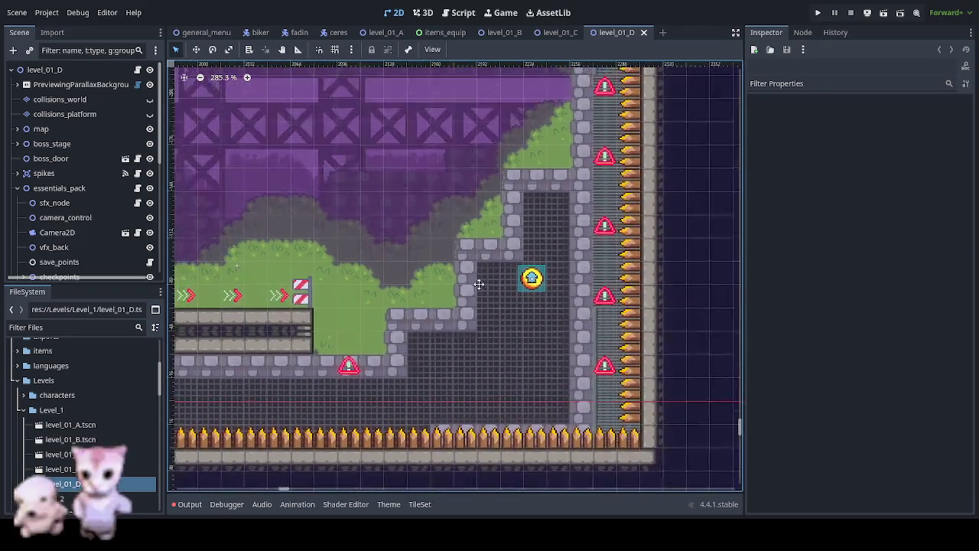
pyautogui.scroll(5, 473, 264)
pyautogui.hscroll(-3, 473, 264)
pyautogui.scroll(3, 563, 83)
pyautogui.hscroll(-3, 563, 82)
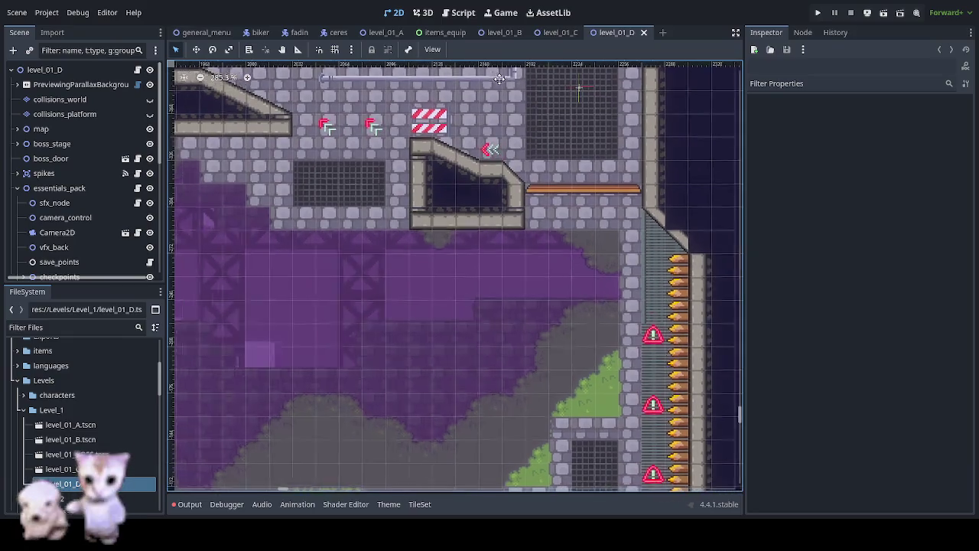
pyautogui.moveTo(563, 83); pyautogui.dragTo(457, 75)
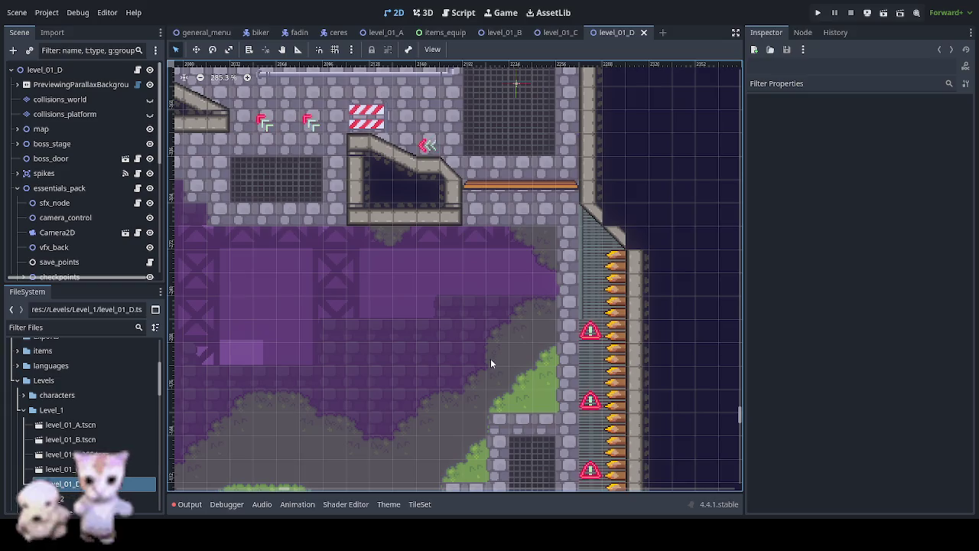
# Step: Toggle the map's visibility and collapse the player_node and essentials_pack branches
pyautogui.scroll(-3, 92, 247)
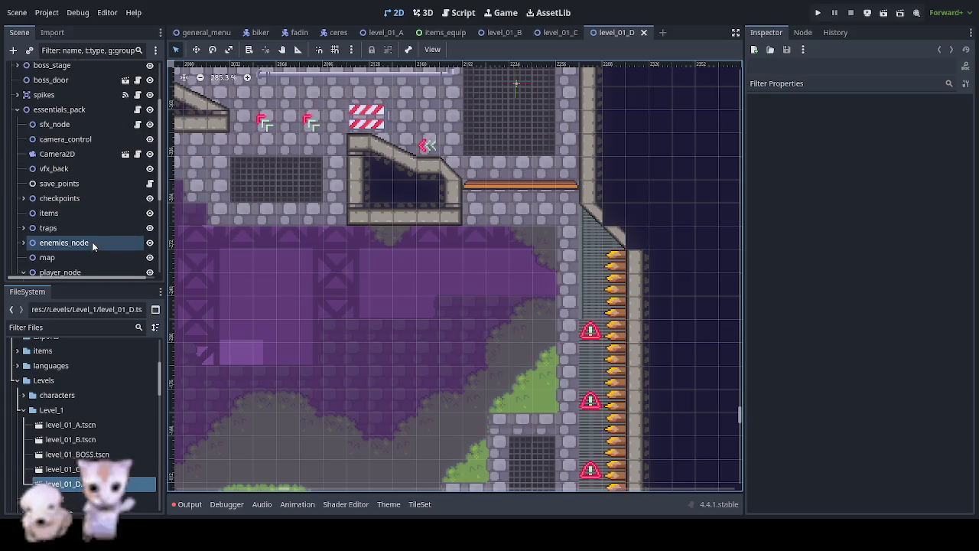
pyautogui.scroll(-1, 92, 242)
pyautogui.click(150, 231)
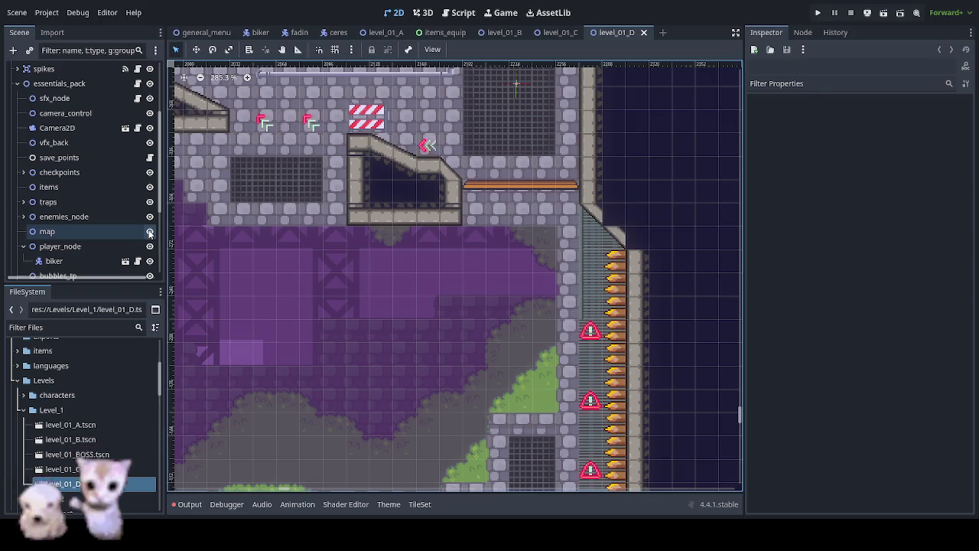
pyautogui.click(150, 231)
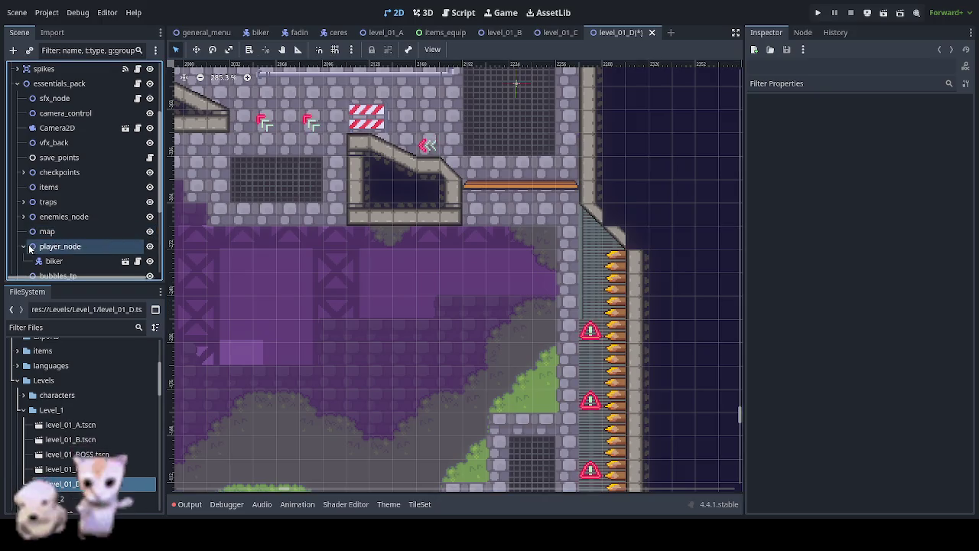
pyautogui.click(24, 246)
pyautogui.scroll(-3, 86, 242)
pyautogui.scroll(3, 87, 242)
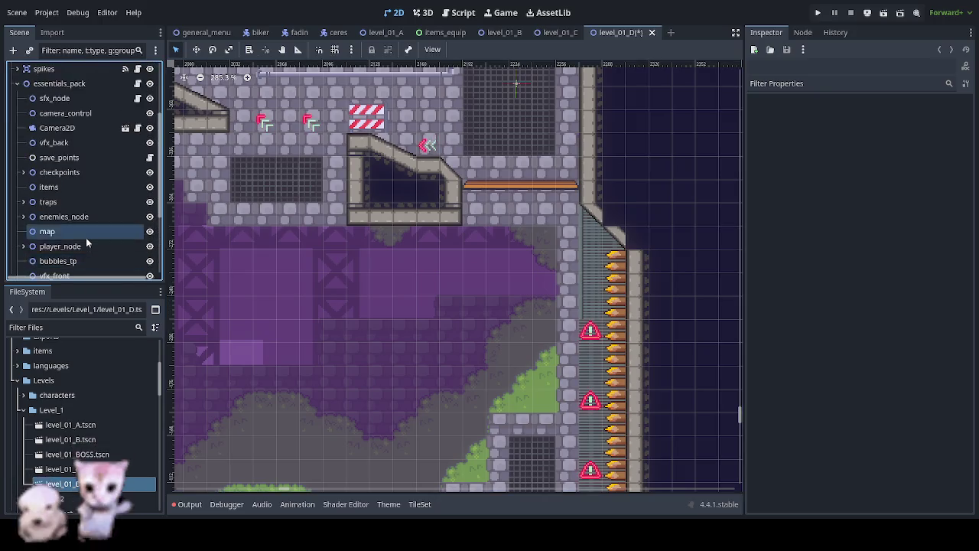
pyautogui.scroll(3, 91, 229)
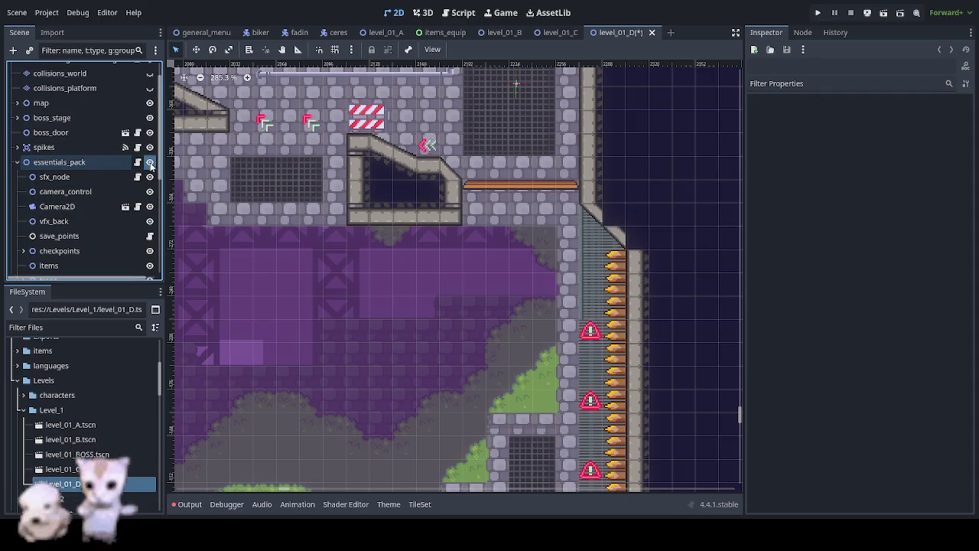
pyautogui.click(19, 163)
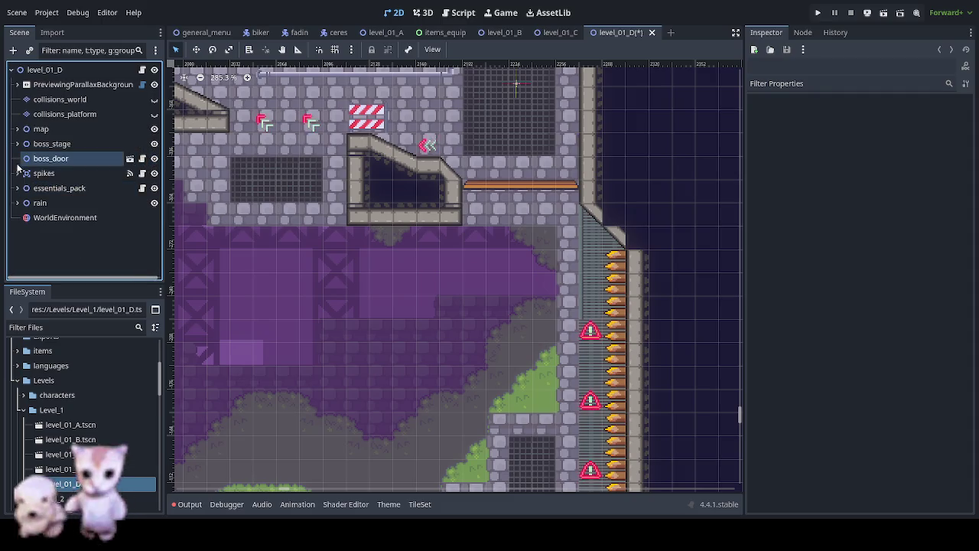
# Step: Expand the map node, check the main_tiles layer's visibility, and select main_tiles
pyautogui.click(154, 128)
pyautogui.click(154, 128)
pyautogui.click(17, 129)
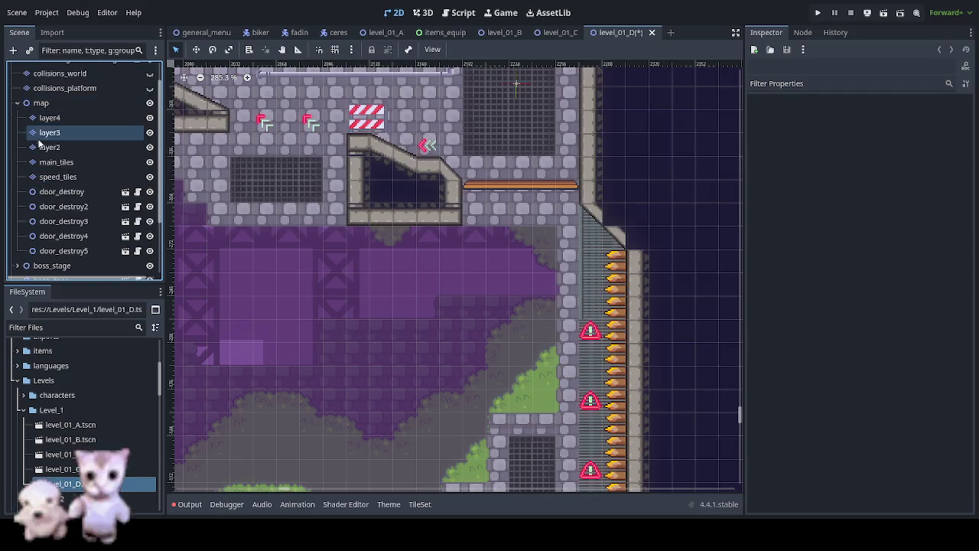
pyautogui.click(151, 163)
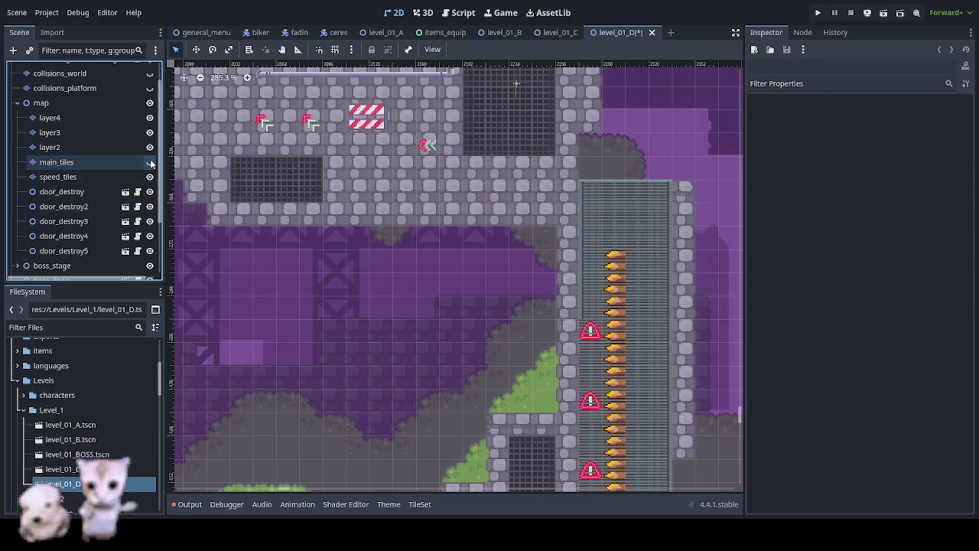
pyautogui.click(150, 163)
pyautogui.click(98, 161)
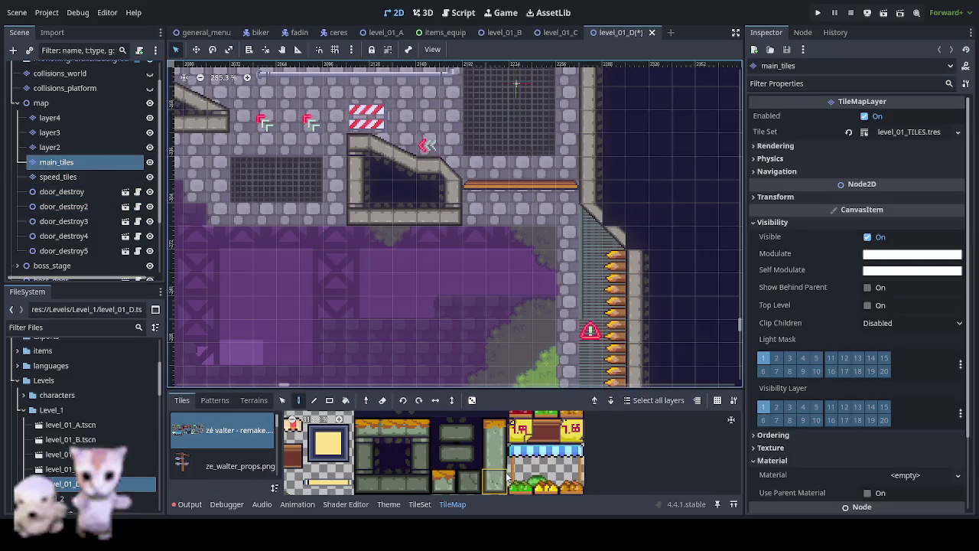
pyautogui.scroll(3, 503, 419)
pyautogui.scroll(-2, 502, 459)
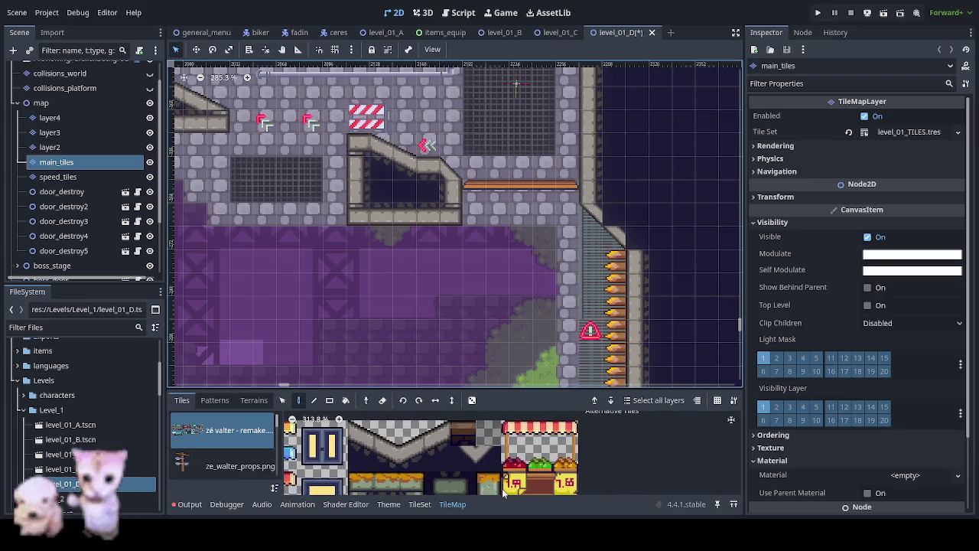
pyautogui.click(490, 459)
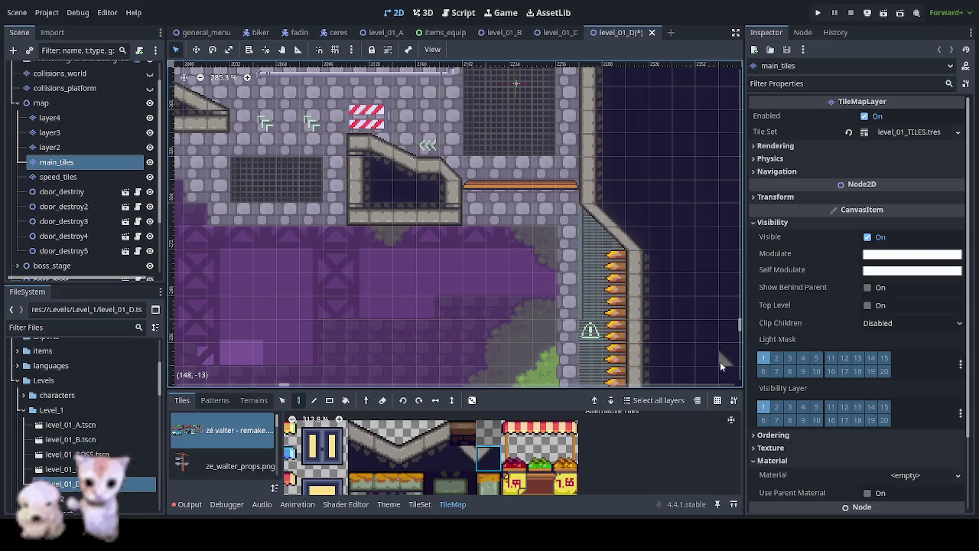
pyautogui.scroll(1, 689, 322)
pyautogui.scroll(4, 650, 268)
pyautogui.scroll(1, 612, 221)
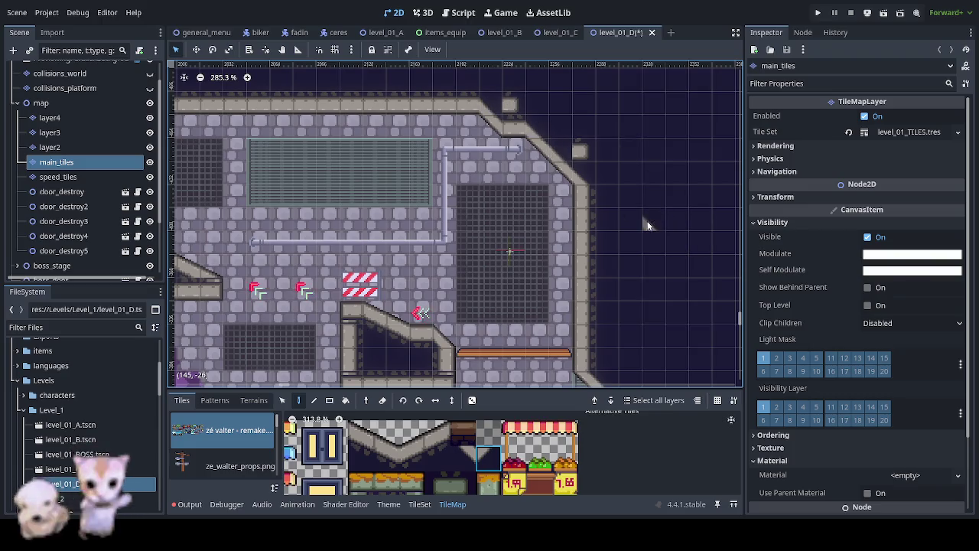
pyautogui.scroll(-1, 490, 452)
pyautogui.hscroll(5, 470, 418)
pyautogui.hscroll(-5, 470, 419)
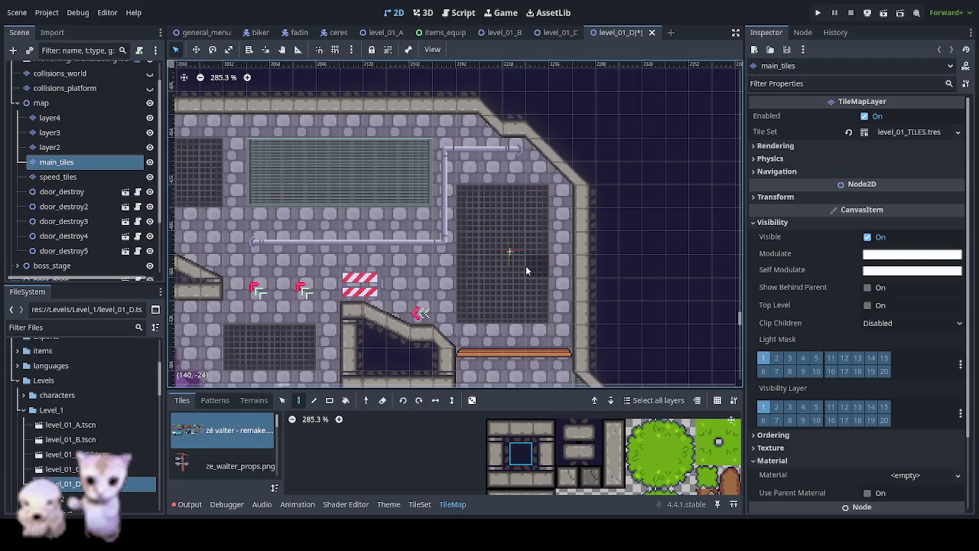
pyautogui.scroll(-1, 526, 269)
pyautogui.moveTo(525, 269)
pyautogui.mouseDown()
pyautogui.moveTo(545, 150)
pyautogui.moveTo(623, 234)
pyautogui.moveTo(688, 264)
pyautogui.mouseUp()
pyautogui.hscroll(-5, 201, 280)
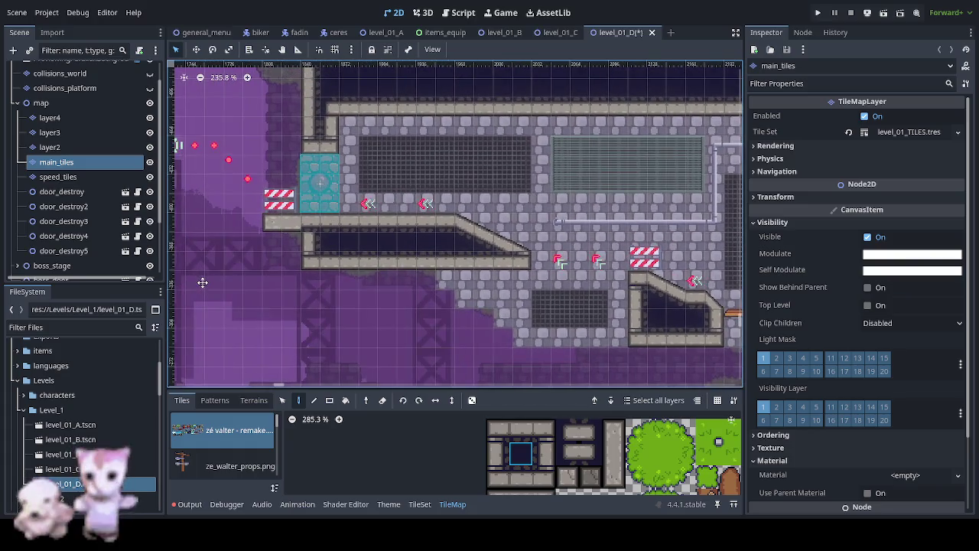
pyautogui.scroll(4, 312, 238)
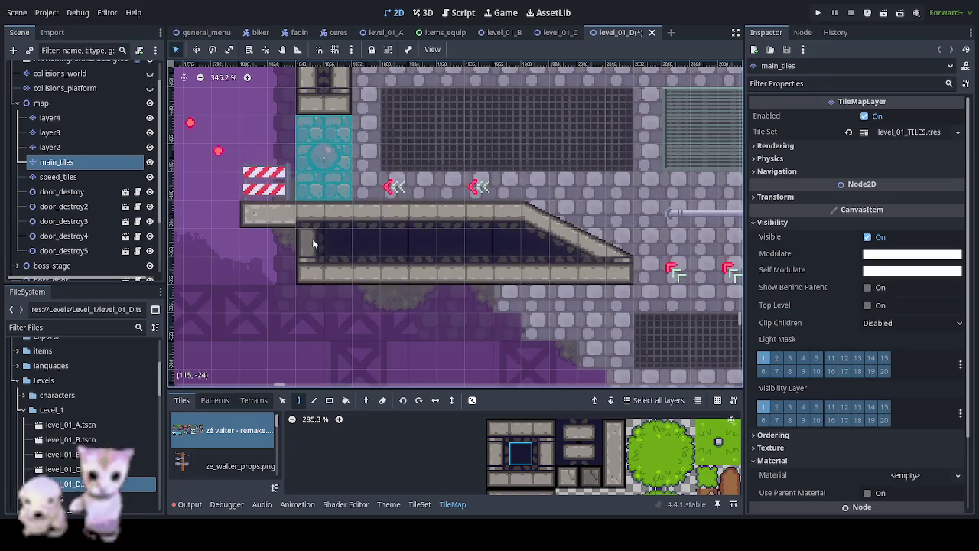
pyautogui.click(497, 430)
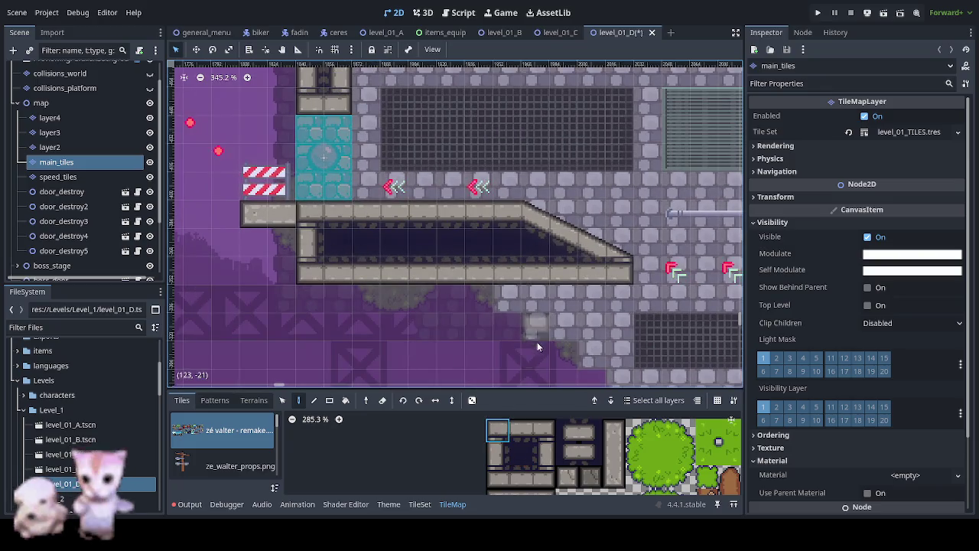
pyautogui.scroll(-2, 545, 309)
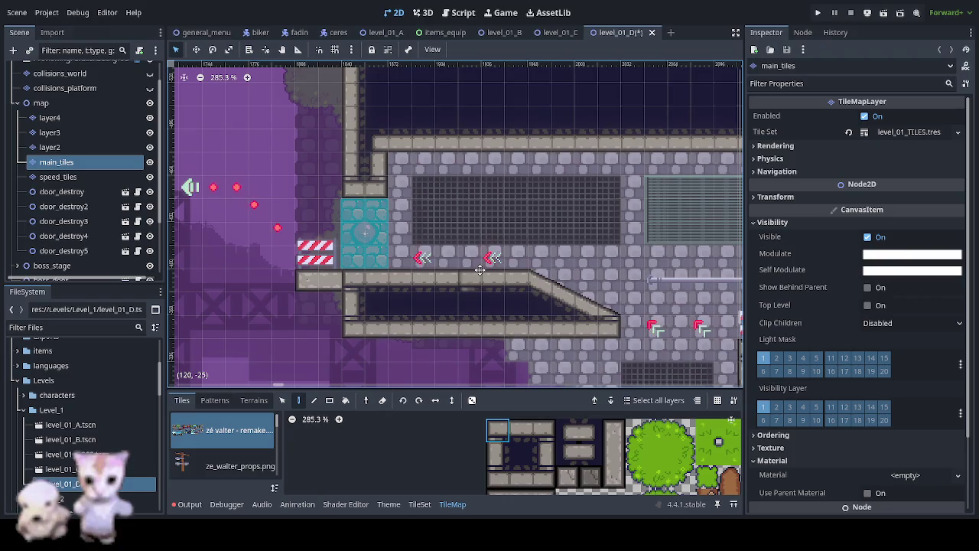
pyautogui.hscroll(-1, 479, 268)
pyautogui.hscroll(-5, 531, 280)
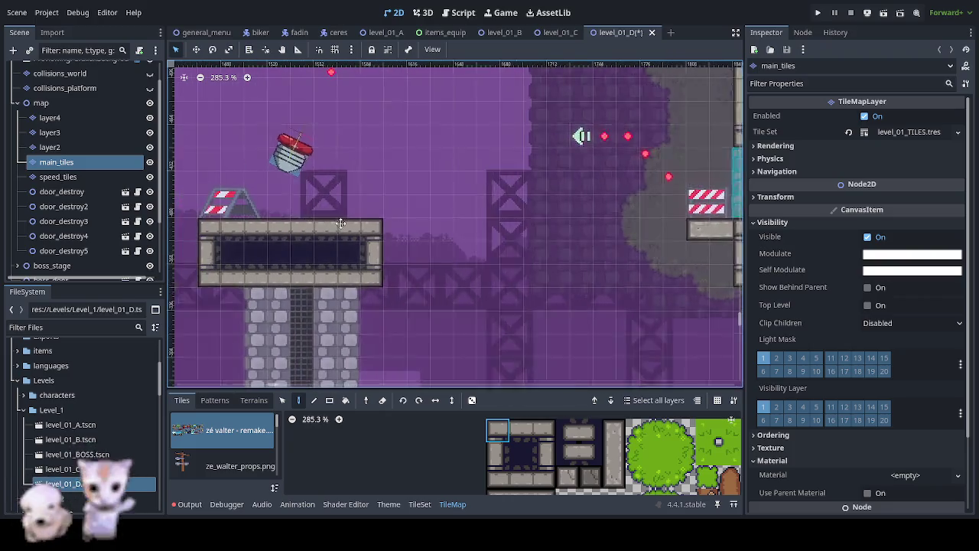
pyautogui.hscroll(-4, 347, 223)
pyautogui.hscroll(4, 588, 153)
pyautogui.hscroll(2, 518, 221)
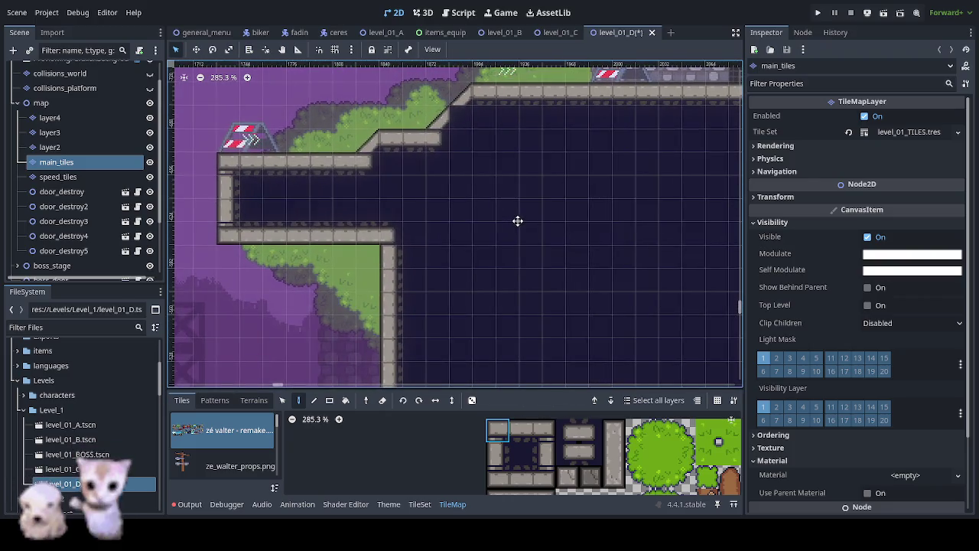
pyautogui.hscroll(5, 597, 446)
pyautogui.hscroll(3, 543, 446)
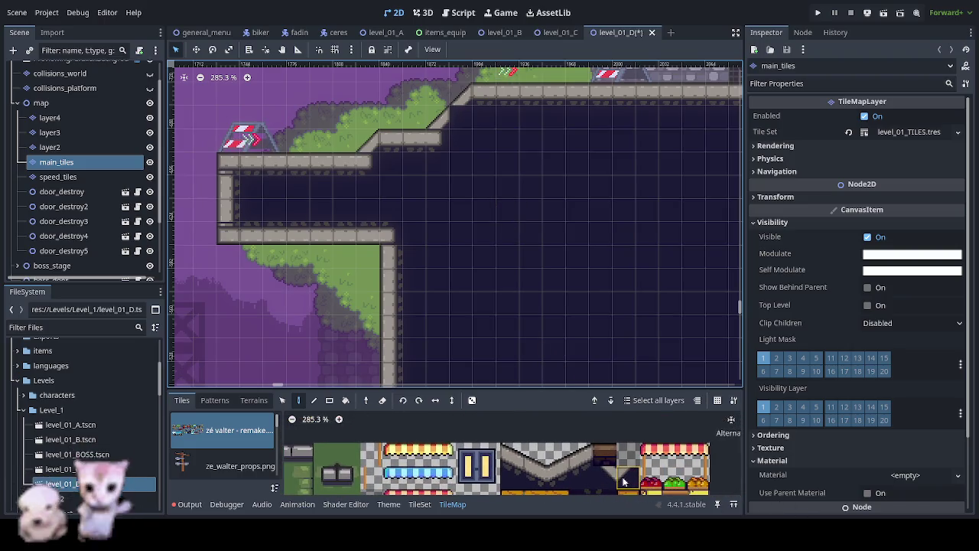
pyautogui.hscroll(3, 597, 191)
pyautogui.hscroll(5, 429, 214)
pyautogui.hscroll(5, 475, 221)
pyautogui.hscroll(2, 688, 230)
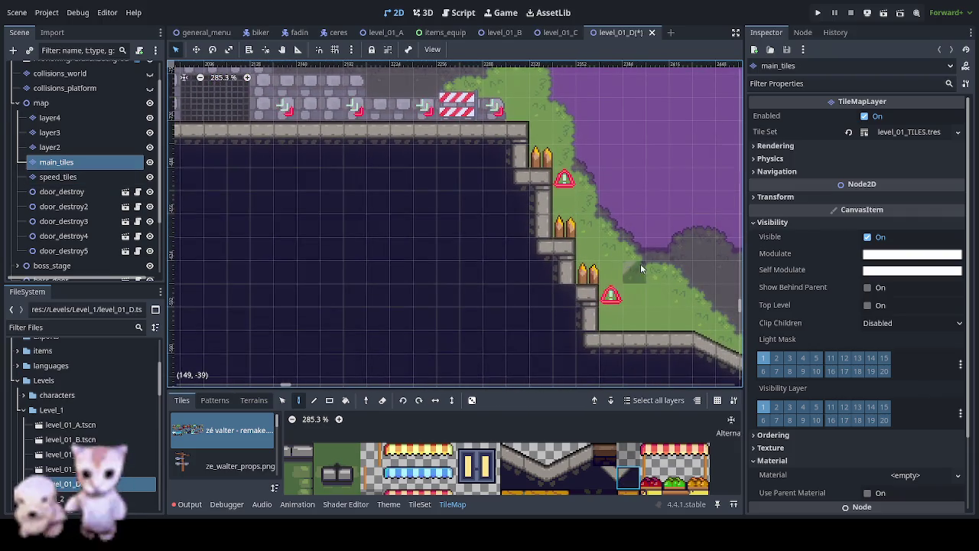
pyautogui.hscroll(-10, 698, 206)
pyautogui.hscroll(1, 705, 175)
pyautogui.hscroll(5, 573, 183)
pyautogui.hscroll(-3, 400, 212)
pyautogui.hscroll(4, 528, 232)
pyautogui.scroll(3, 230, 229)
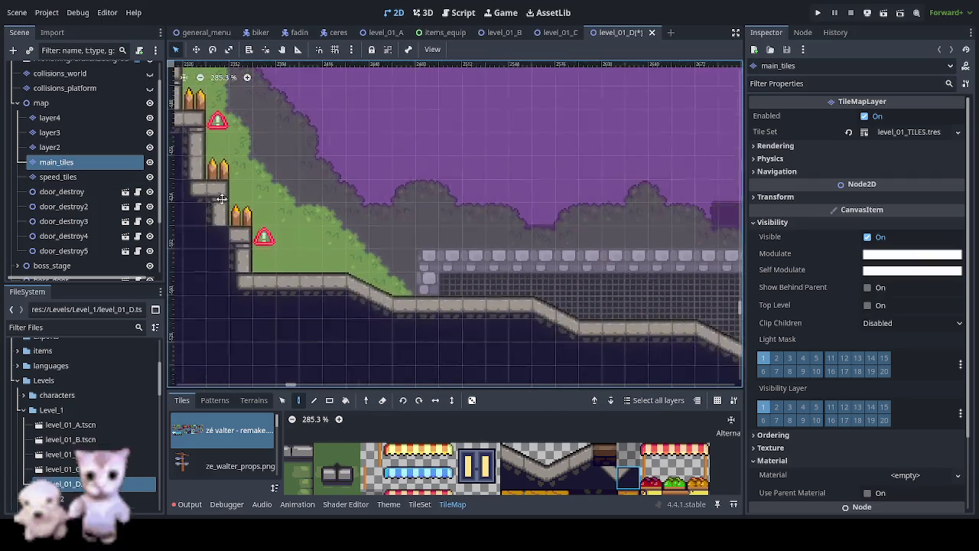
pyautogui.hscroll(5, 515, 131)
pyautogui.hscroll(5, 333, 381)
pyautogui.hscroll(5, 333, 381)
pyautogui.hscroll(1, 536, 230)
pyautogui.hscroll(3, 645, 190)
pyautogui.scroll(-1, 413, 165)
pyautogui.hscroll(2, 413, 164)
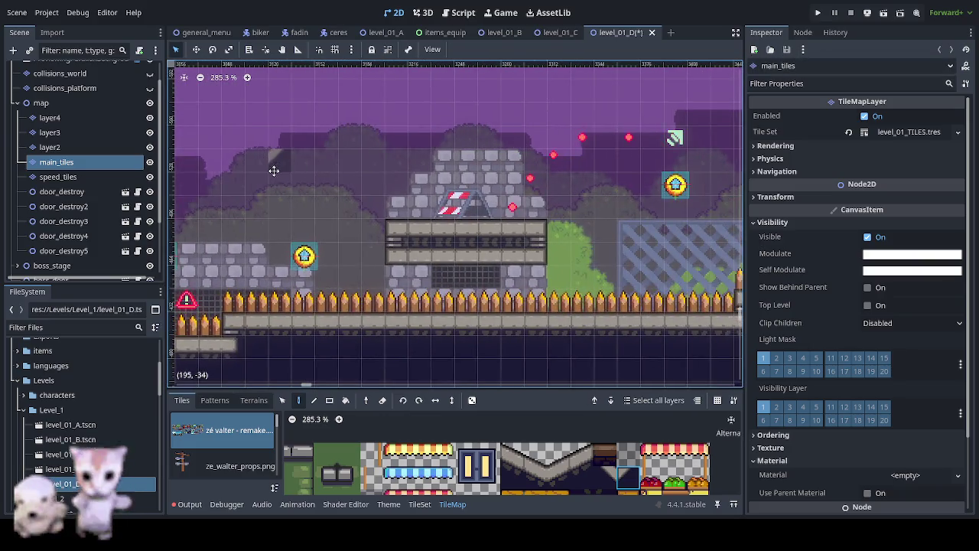
pyautogui.hscroll(4, 273, 164)
pyautogui.hscroll(4, 619, 203)
pyautogui.hscroll(4, 360, 219)
pyautogui.hscroll(1, 234, 265)
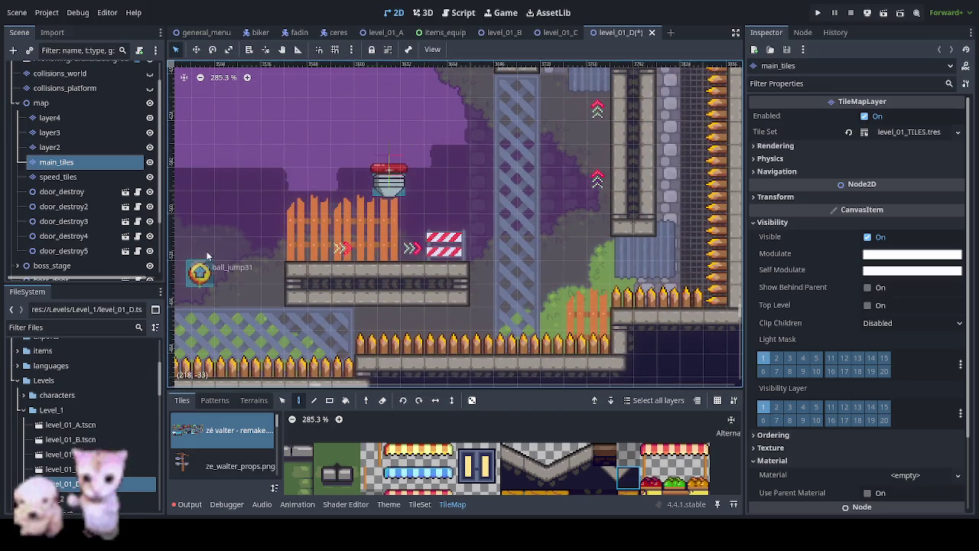
pyautogui.scroll(2, 331, 230)
pyautogui.hscroll(3, 328, 273)
pyautogui.hscroll(2, 327, 332)
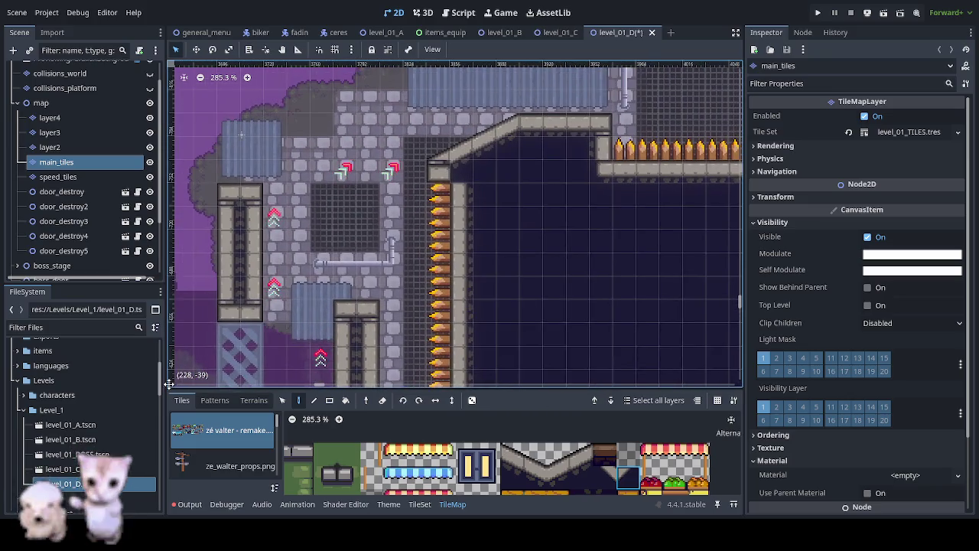
pyautogui.hscroll(2, 459, 230)
pyautogui.scroll(1, 459, 230)
pyautogui.scroll(2, 459, 176)
pyautogui.scroll(2, 450, 199)
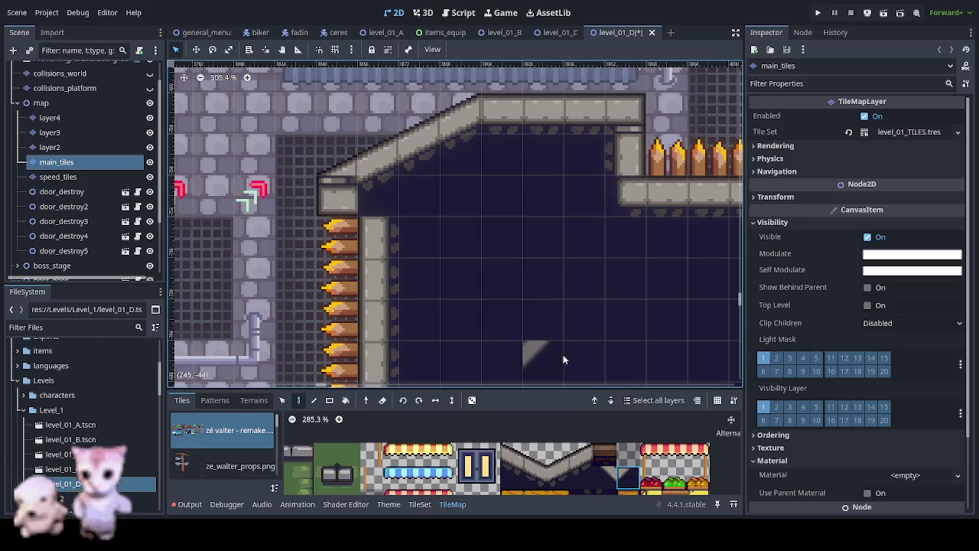
# Step: Select the cracked stone tile in the TileMap atlas
pyautogui.scroll(-2, 632, 434)
pyautogui.scroll(-3, 633, 434)
pyautogui.scroll(5, 474, 436)
pyautogui.click(588, 468)
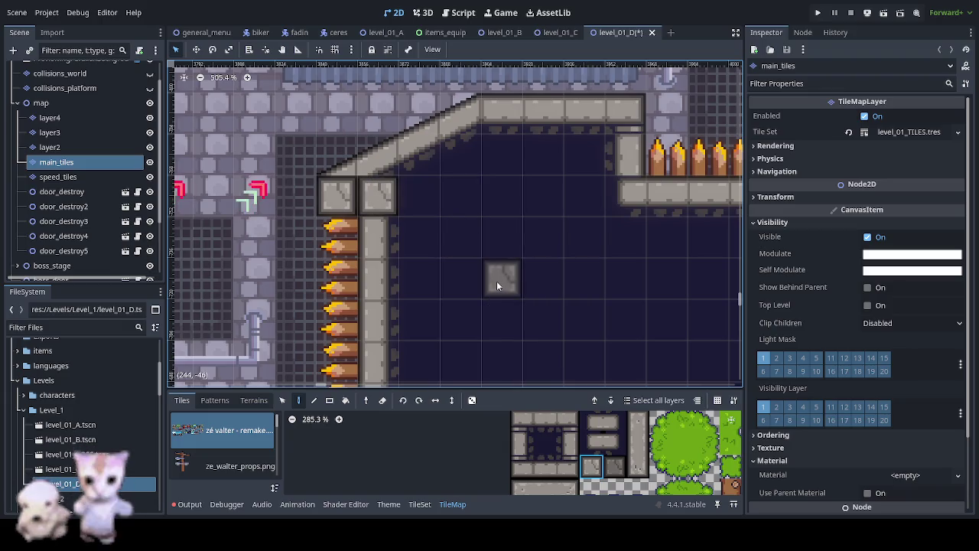
# Step: Pan along the stone road past the downward slope and back to the corridor
pyautogui.scroll(-3, 474, 261)
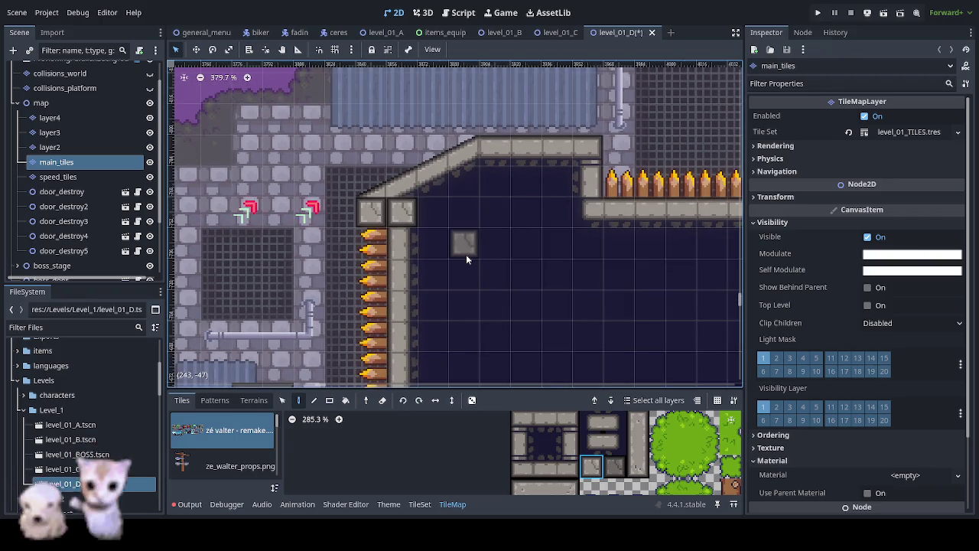
pyautogui.scroll(-2, 466, 259)
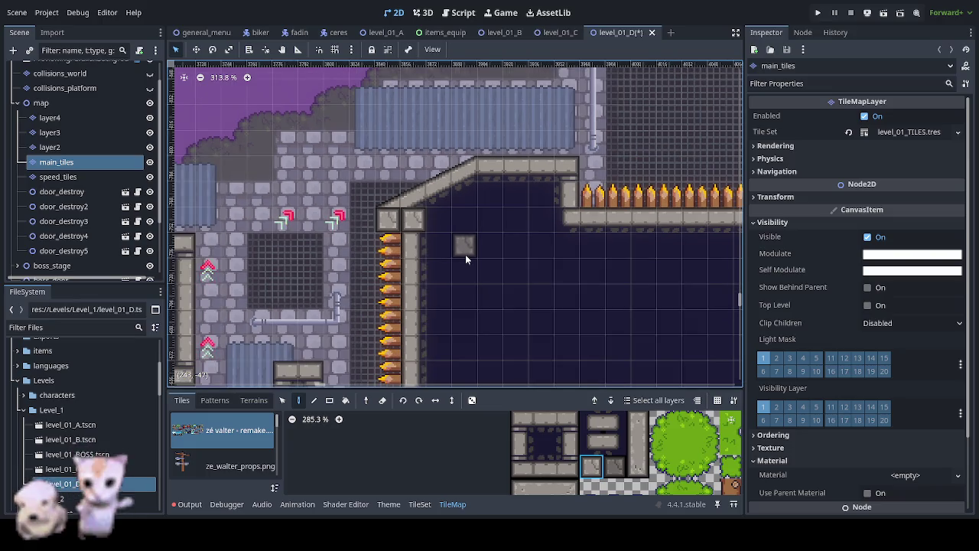
pyautogui.moveTo(422, 267)
pyautogui.mouseDown()
pyautogui.moveTo(514, 237)
pyautogui.moveTo(54, 242)
pyautogui.moveTo(654, 250)
pyautogui.moveTo(223, 243)
pyautogui.mouseUp()
pyautogui.moveTo(609, 244)
pyautogui.mouseDown()
pyautogui.moveTo(254, 236)
pyautogui.moveTo(326, 214)
pyautogui.moveTo(278, 253)
pyautogui.moveTo(318, 284)
pyautogui.moveTo(182, 360)
pyautogui.moveTo(582, 306)
pyautogui.moveTo(242, 262)
pyautogui.moveTo(733, 339)
pyautogui.moveTo(432, 213)
pyautogui.mouseUp()
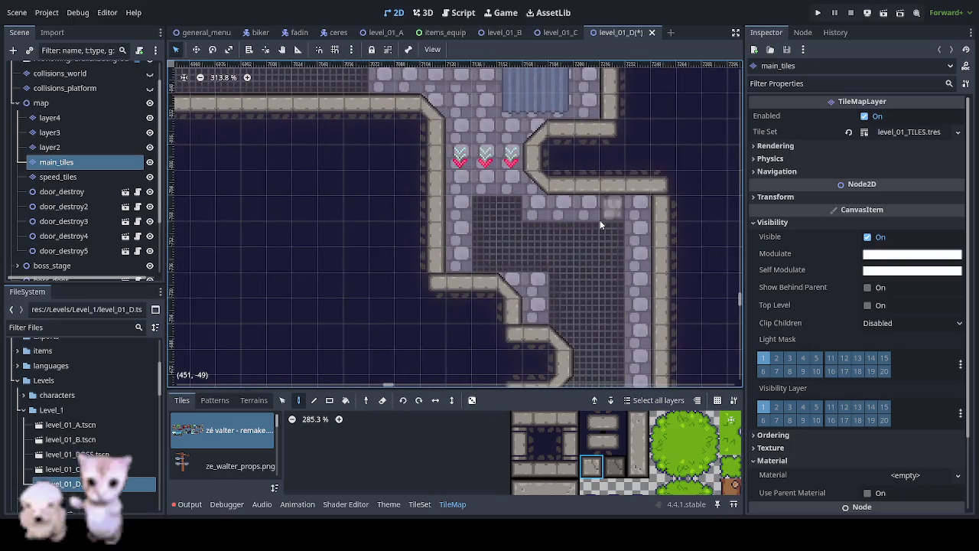
pyautogui.moveTo(601, 219)
pyautogui.mouseDown()
pyautogui.moveTo(525, 230)
pyautogui.moveTo(535, 345)
pyautogui.moveTo(567, 265)
pyautogui.moveTo(494, 250)
pyautogui.moveTo(468, 71)
pyautogui.moveTo(454, 114)
pyautogui.mouseUp()
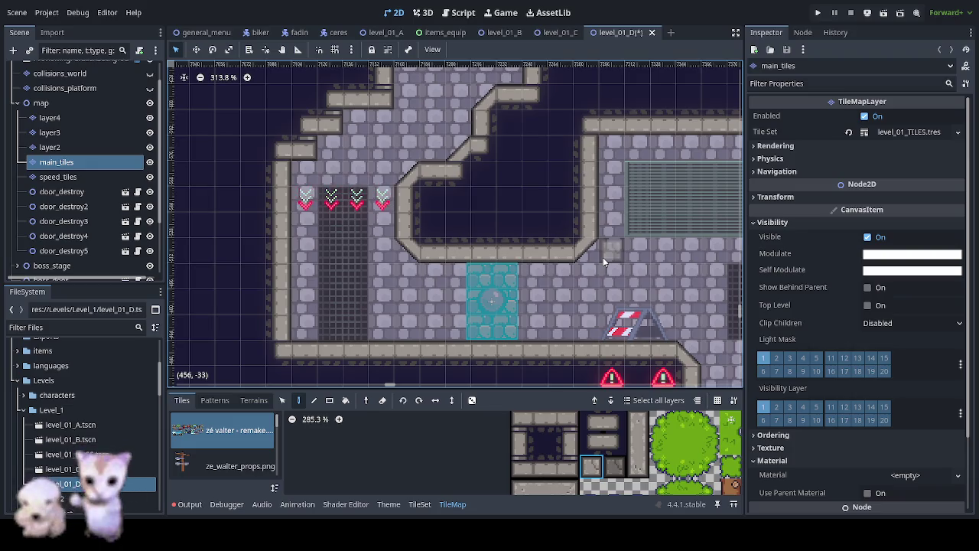
pyautogui.moveTo(603, 261)
pyautogui.mouseDown()
pyautogui.moveTo(694, 186)
pyautogui.moveTo(484, 295)
pyautogui.mouseUp()
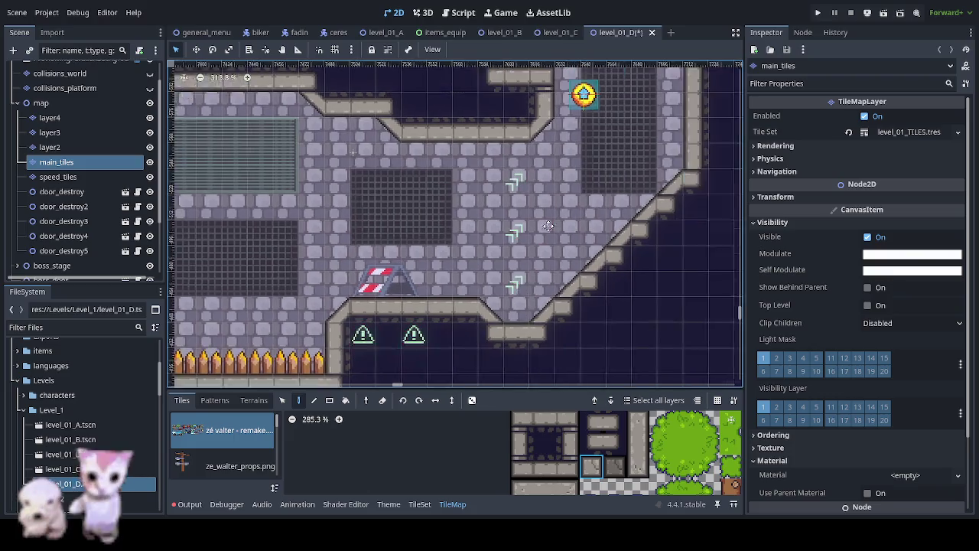
pyautogui.hscroll(5, 608, 438)
pyautogui.hscroll(5, 605, 436)
pyautogui.hscroll(5, 596, 430)
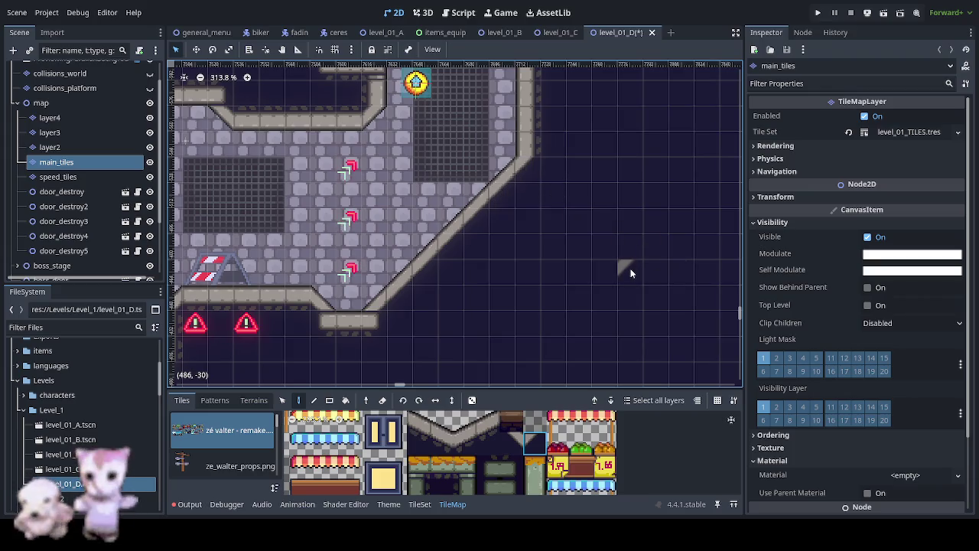
pyautogui.scroll(4, 414, 188)
pyautogui.scroll(2, 409, 153)
pyautogui.scroll(2, 406, 122)
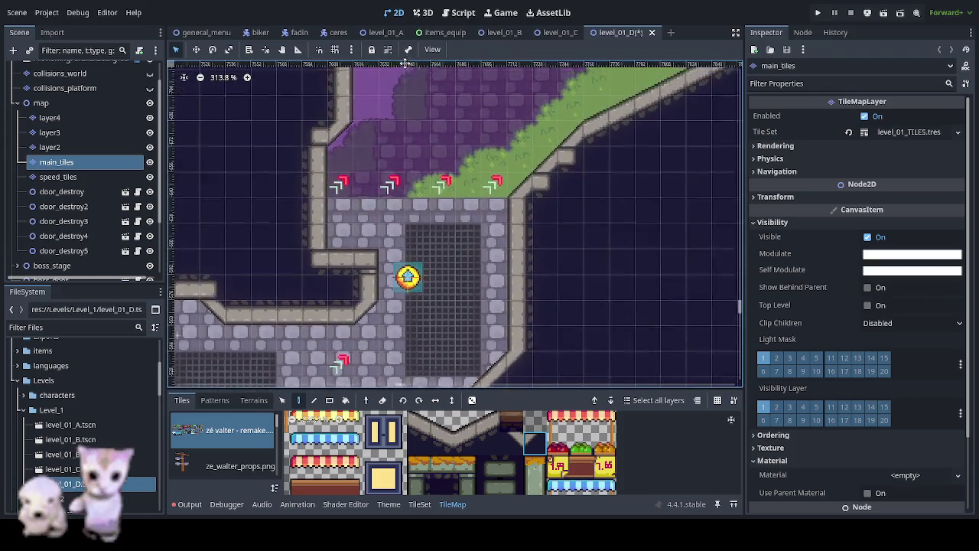
pyautogui.scroll(2, 400, 92)
pyautogui.hscroll(1, 459, 107)
pyautogui.scroll(1, 459, 108)
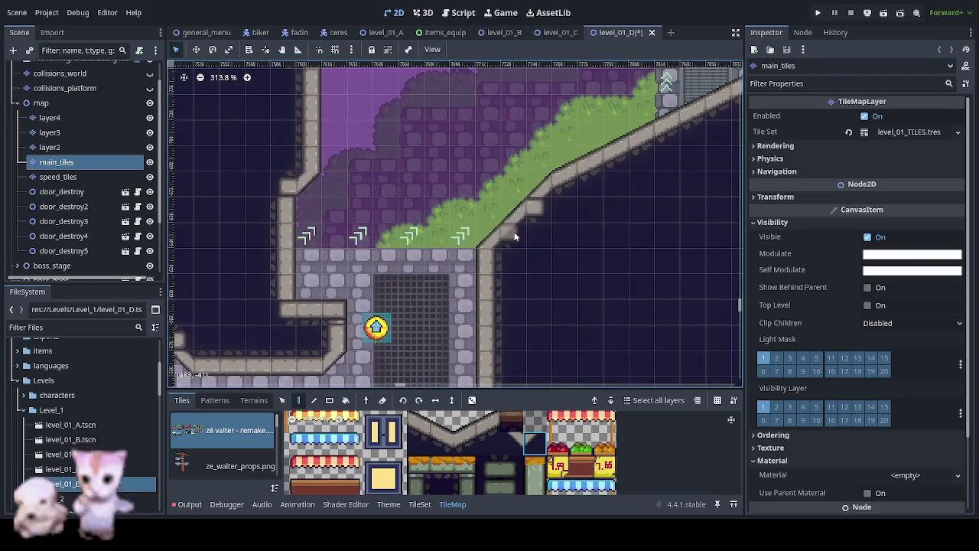
pyautogui.scroll(2, 586, 219)
pyautogui.hscroll(1, 584, 230)
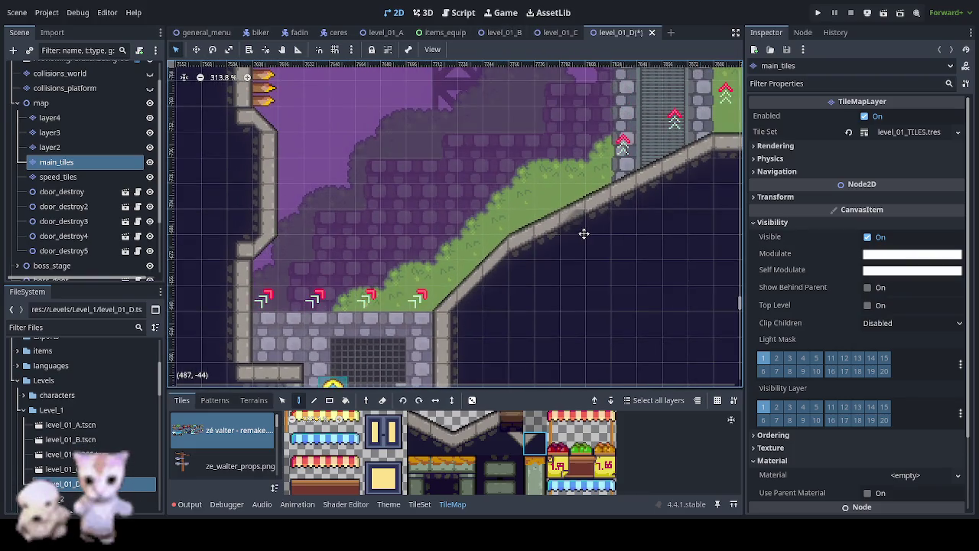
pyautogui.hscroll(3, 584, 233)
pyautogui.hscroll(2, 383, 262)
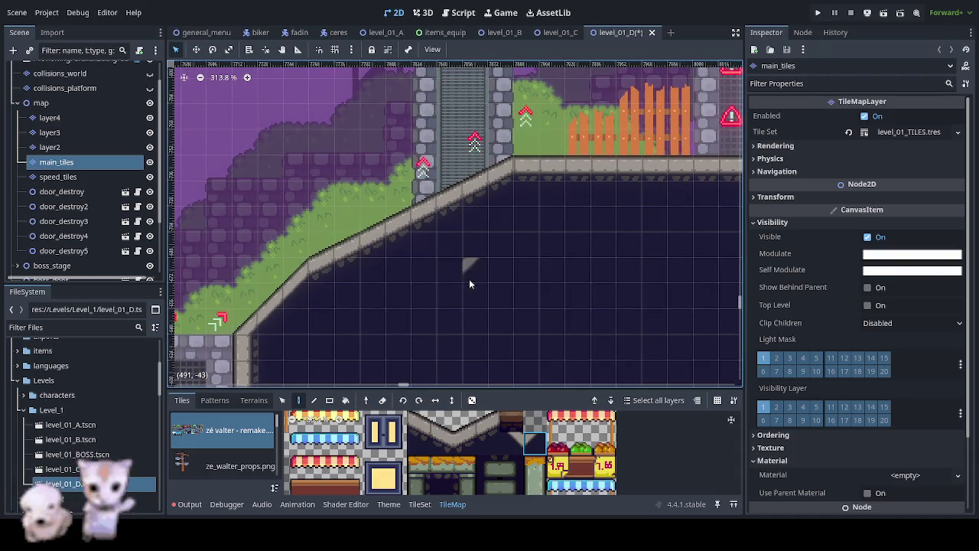
pyautogui.hscroll(-5, 554, 136)
pyautogui.hscroll(5, 391, 320)
pyautogui.hscroll(3, 391, 320)
pyautogui.scroll(2, 306, 359)
pyautogui.scroll(1, 440, 358)
pyautogui.scroll(2, 440, 358)
pyautogui.hscroll(1, 440, 358)
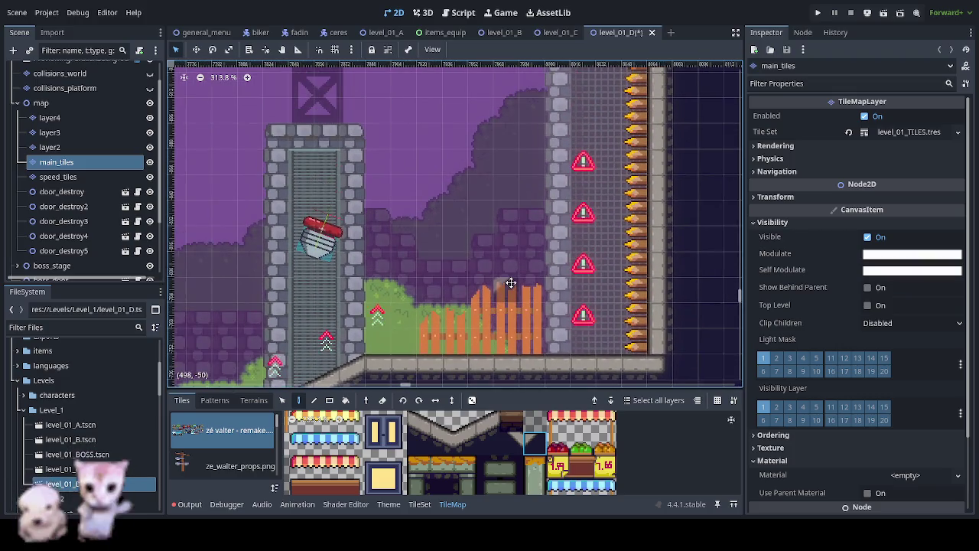
pyautogui.scroll(-2, 440, 358)
pyautogui.hscroll(-5, 440, 358)
pyautogui.hscroll(-3, 459, 186)
pyautogui.scroll(2, 459, 186)
pyautogui.hscroll(1, 429, 306)
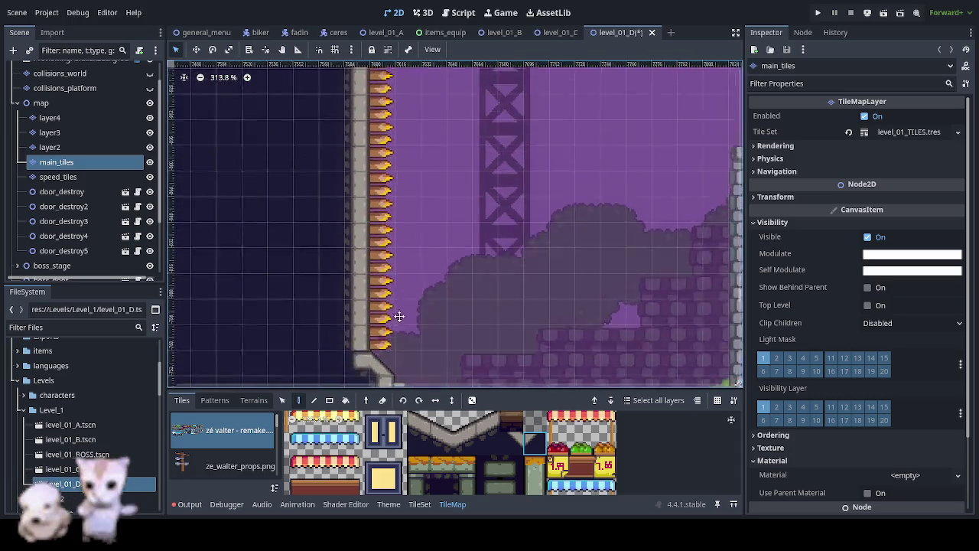
pyautogui.scroll(-4, 393, 369)
pyautogui.hscroll(3, 393, 369)
pyautogui.hscroll(2, 405, 371)
pyautogui.hscroll(4, 417, 372)
pyautogui.scroll(2, 417, 372)
pyautogui.hscroll(2, 426, 373)
pyautogui.scroll(2, 360, 262)
pyautogui.hscroll(1, 361, 262)
pyautogui.hscroll(2, 219, 339)
pyautogui.scroll(1, 218, 339)
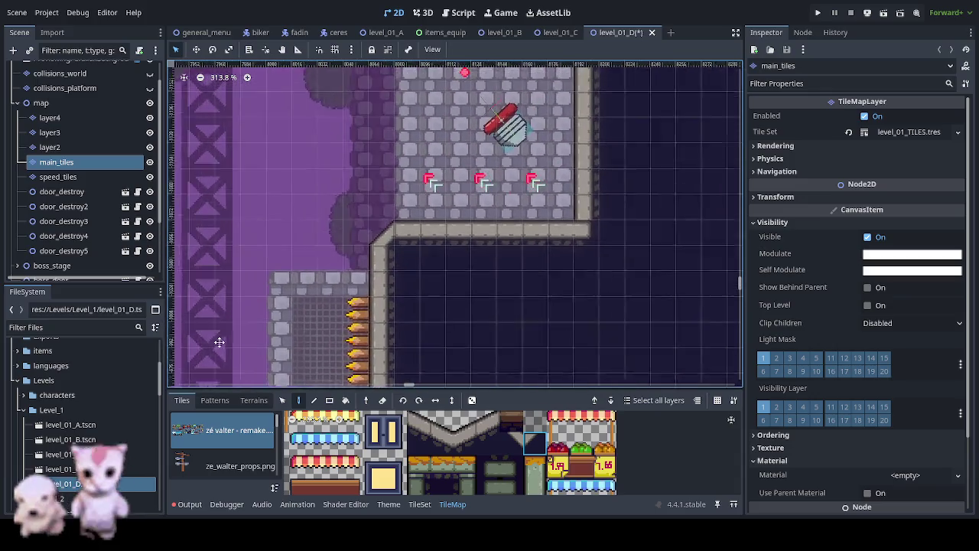
pyautogui.scroll(1, 186, 72)
pyautogui.scroll(-2, 185, 73)
pyautogui.hscroll(-3, 371, 289)
pyautogui.scroll(-1, 371, 288)
pyautogui.hscroll(-1, 390, 273)
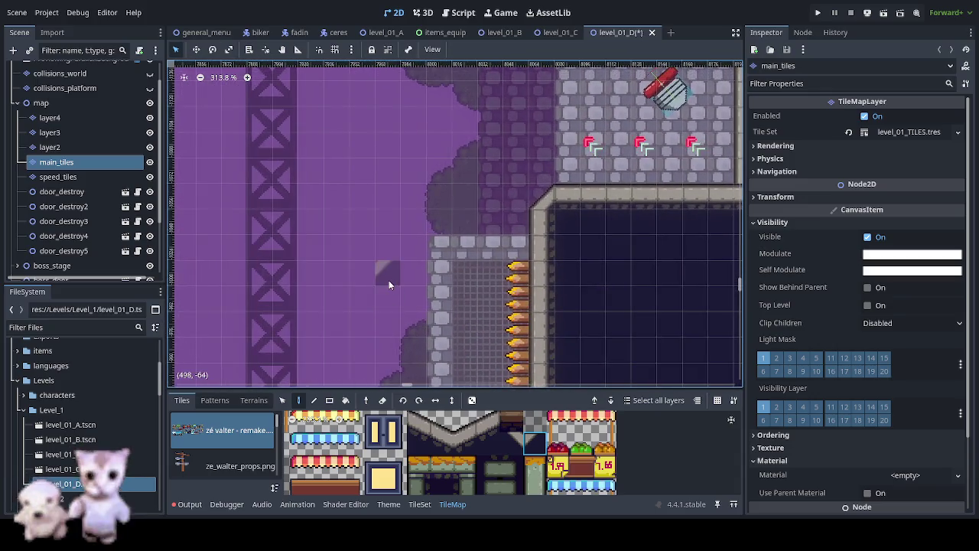
pyautogui.scroll(-2, 389, 280)
pyautogui.scroll(-2, 389, 292)
pyautogui.moveTo(278, 204)
pyautogui.mouseDown()
pyautogui.moveTo(660, 153)
pyautogui.moveTo(579, 277)
pyautogui.moveTo(473, 310)
pyautogui.moveTo(259, 208)
pyautogui.mouseUp()
pyautogui.moveTo(324, 73)
pyautogui.mouseDown()
pyautogui.moveTo(339, 190)
pyautogui.moveTo(470, 221)
pyautogui.moveTo(516, 267)
pyautogui.moveTo(477, 145)
pyautogui.moveTo(229, 153)
pyautogui.moveTo(153, 138)
pyautogui.mouseUp()
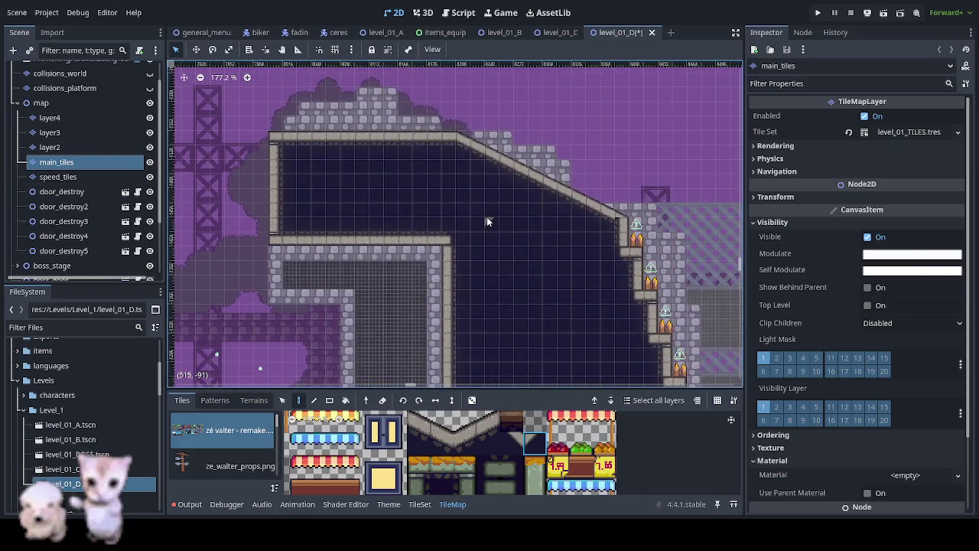
# Step: Select the plain stone block tile and paint two blocks at the diagonal wall's foot
pyautogui.scroll(1, 526, 254)
pyautogui.scroll(1, 505, 229)
pyautogui.scroll(2, 480, 199)
pyautogui.scroll(5, 479, 196)
pyautogui.scroll(5, 479, 194)
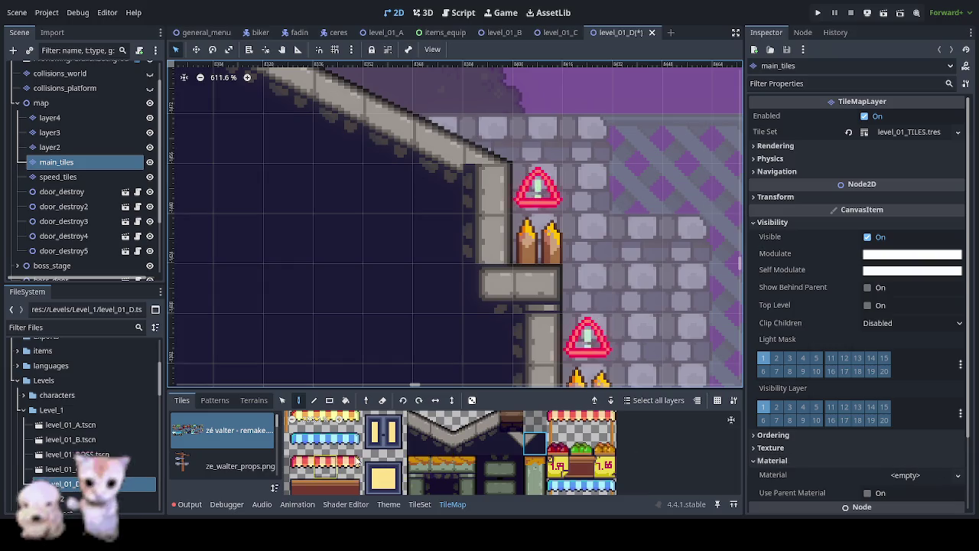
pyautogui.scroll(2, 528, 456)
pyautogui.scroll(2, 489, 451)
pyautogui.scroll(1, 444, 444)
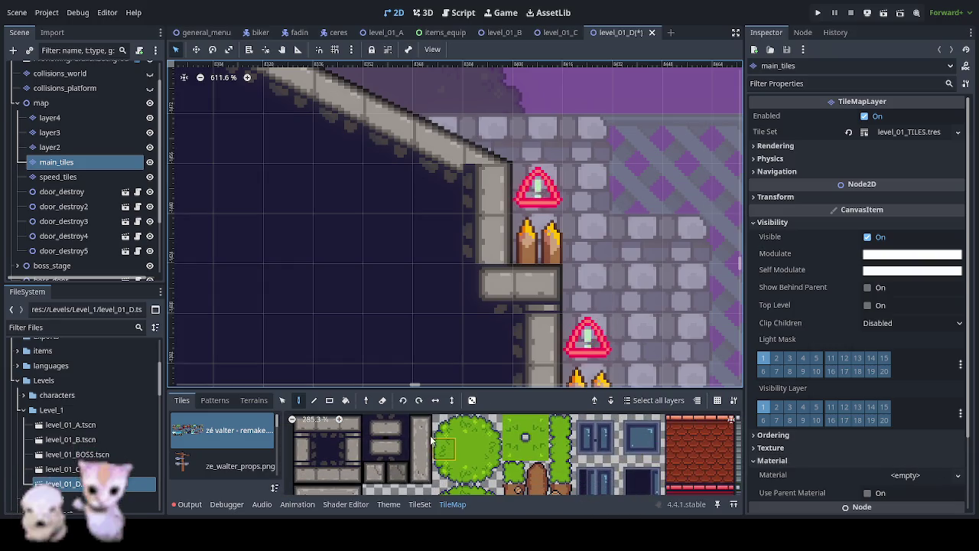
pyautogui.click(375, 471)
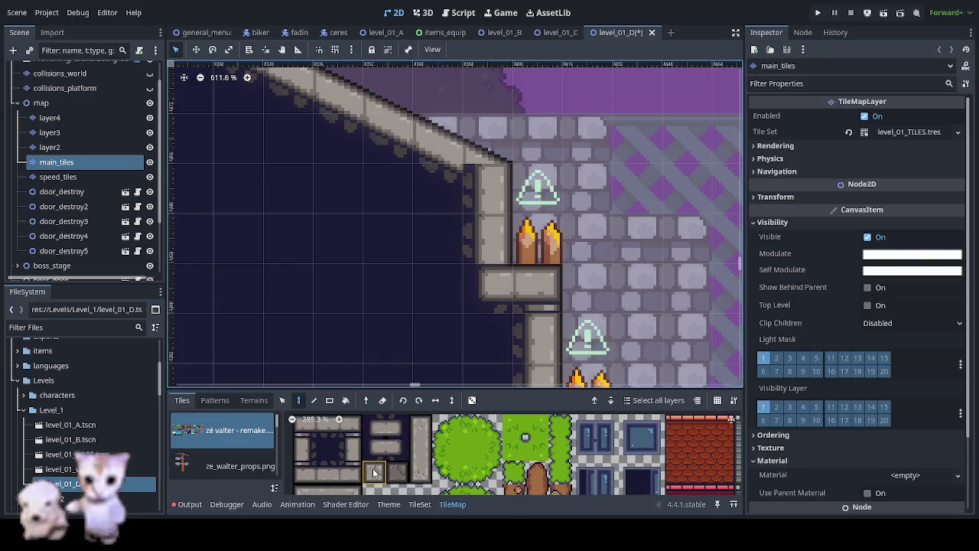
pyautogui.click(558, 285)
pyautogui.click(443, 184)
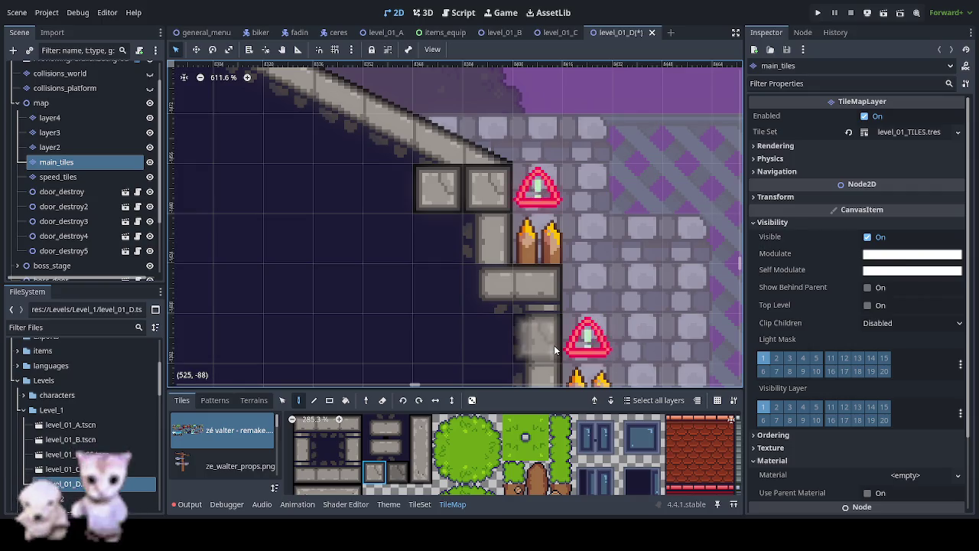
# Step: Navigate the view down to the spike row, slope and cobblestone floor below
pyautogui.scroll(-3, 638, 309)
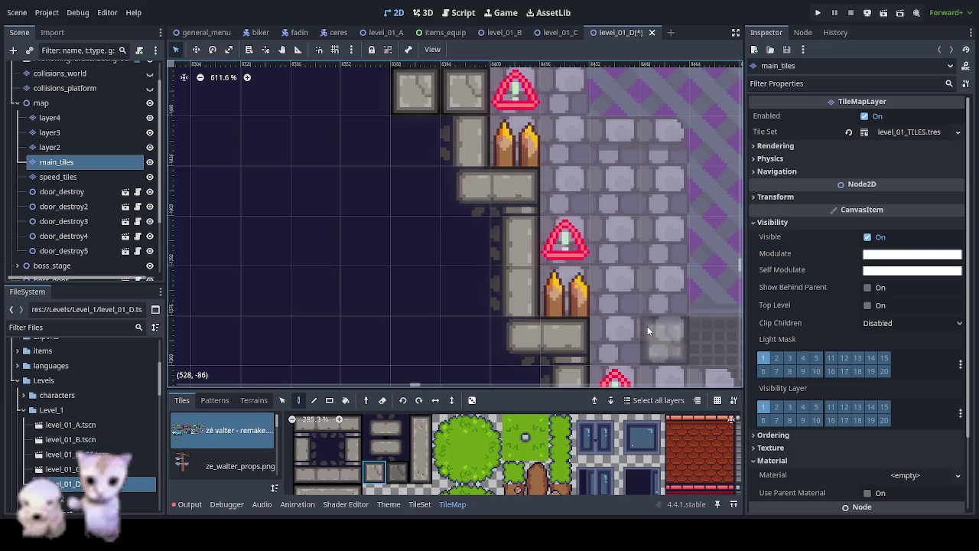
pyautogui.scroll(3, 535, 317)
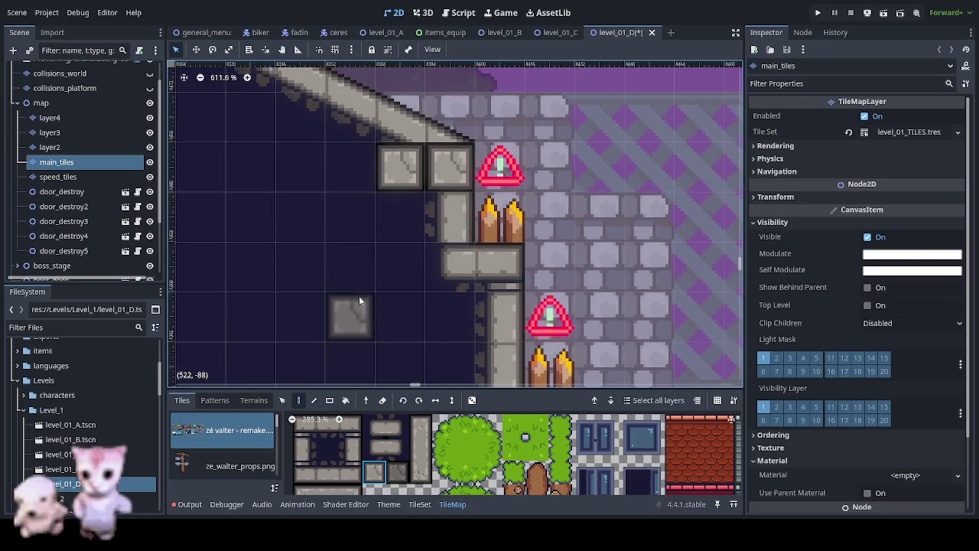
pyautogui.scroll(-3, 359, 279)
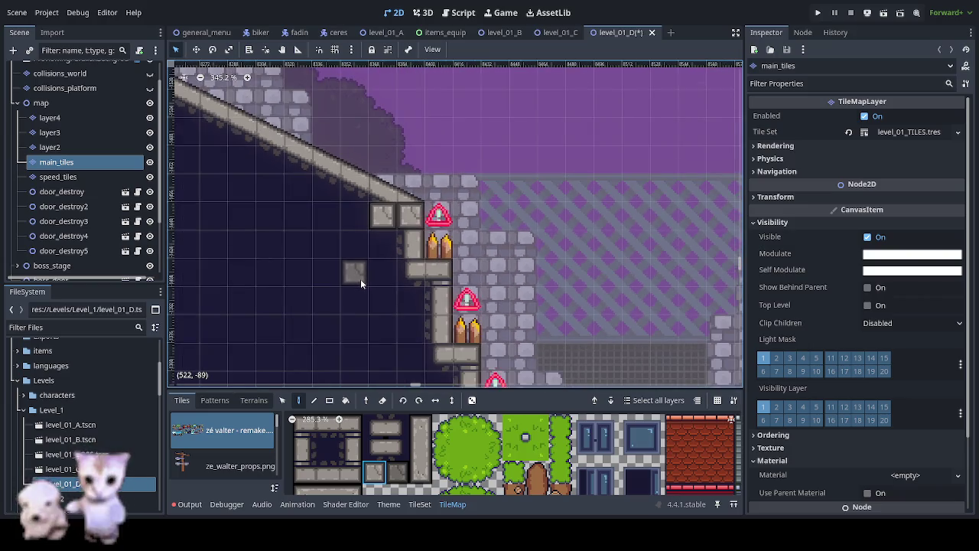
pyautogui.scroll(-5, 360, 278)
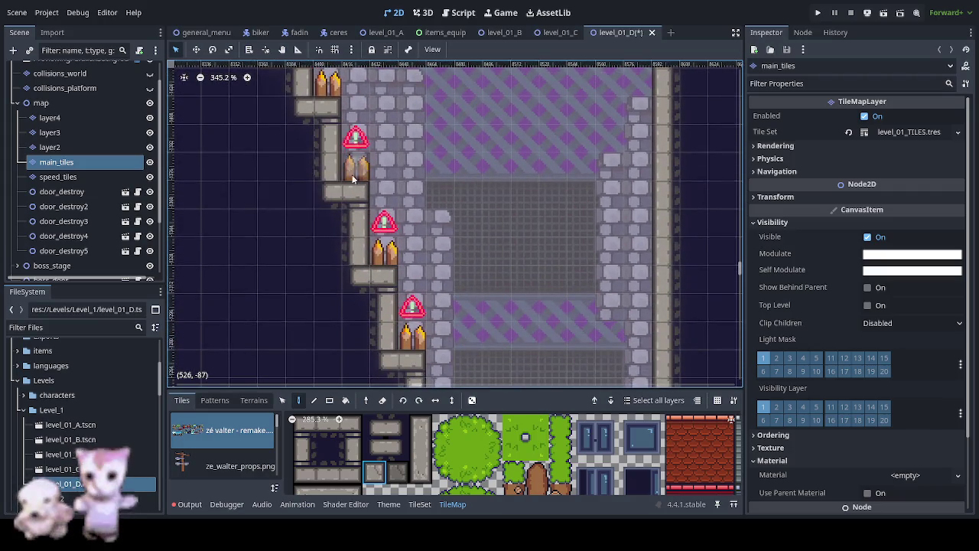
pyautogui.scroll(-4, 346, 173)
pyautogui.scroll(-1, 374, 117)
pyautogui.scroll(-5, 462, 210)
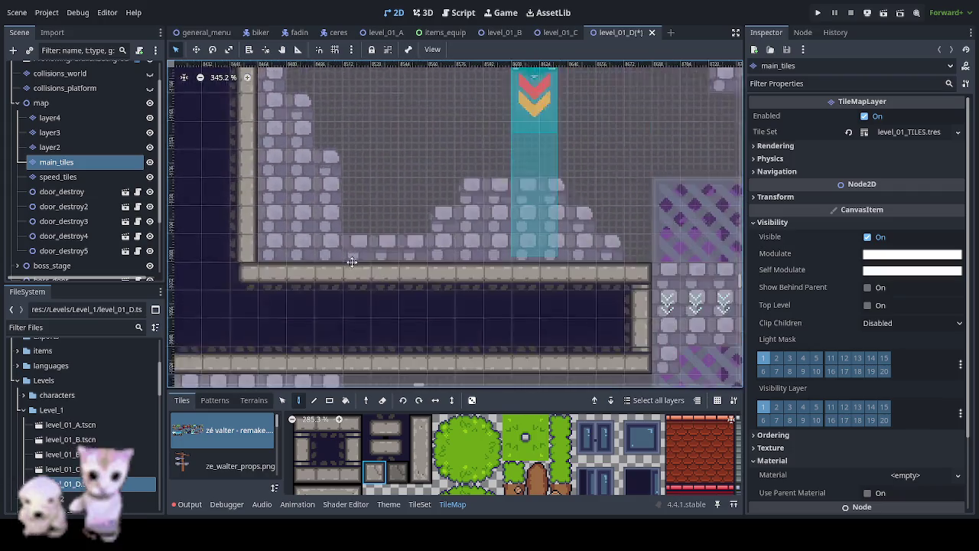
pyautogui.scroll(-2, 474, 191)
pyautogui.hscroll(-4, 487, 174)
pyautogui.scroll(-1, 487, 174)
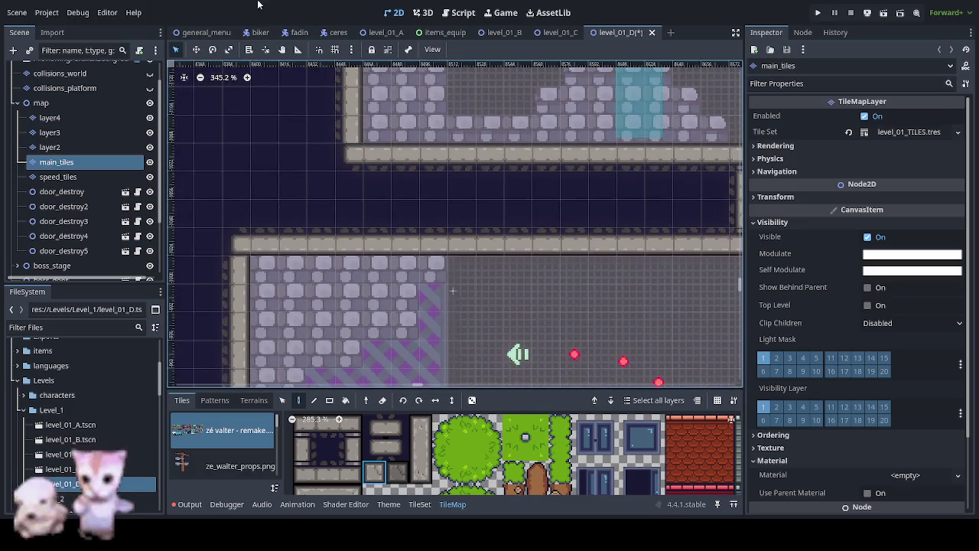
pyautogui.scroll(-4, 574, 161)
pyautogui.hscroll(3, 574, 161)
pyautogui.hscroll(4, 736, 129)
pyautogui.hscroll(-1, 736, 129)
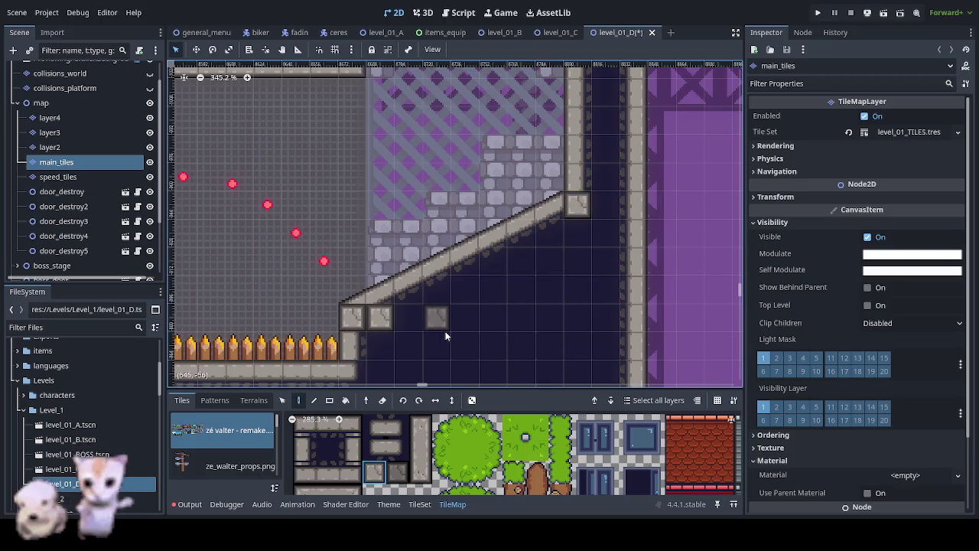
pyautogui.scroll(-1, 431, 325)
pyautogui.moveTo(320, 313); pyautogui.dragTo(518, 172)
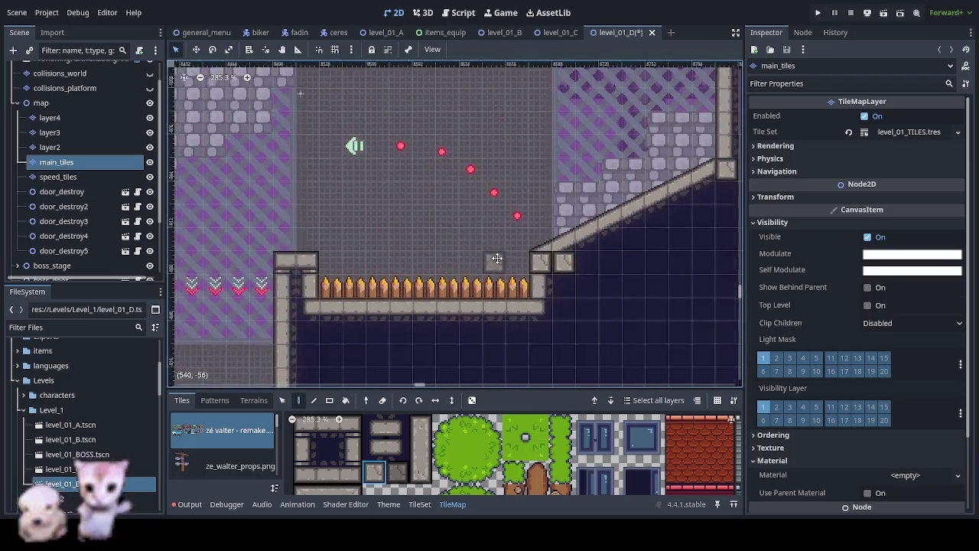
pyautogui.scroll(-3, 388, 280)
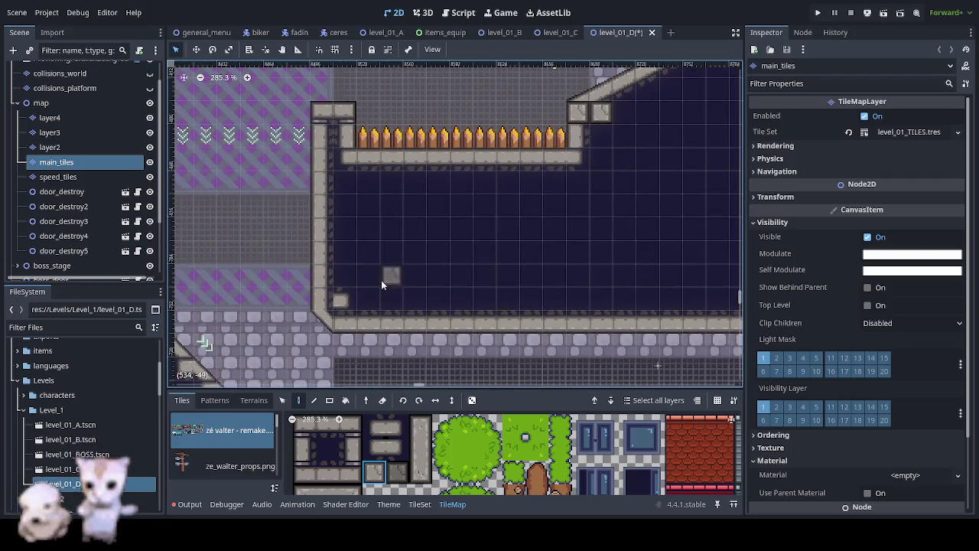
pyautogui.moveTo(494, 309); pyautogui.dragTo(536, 192)
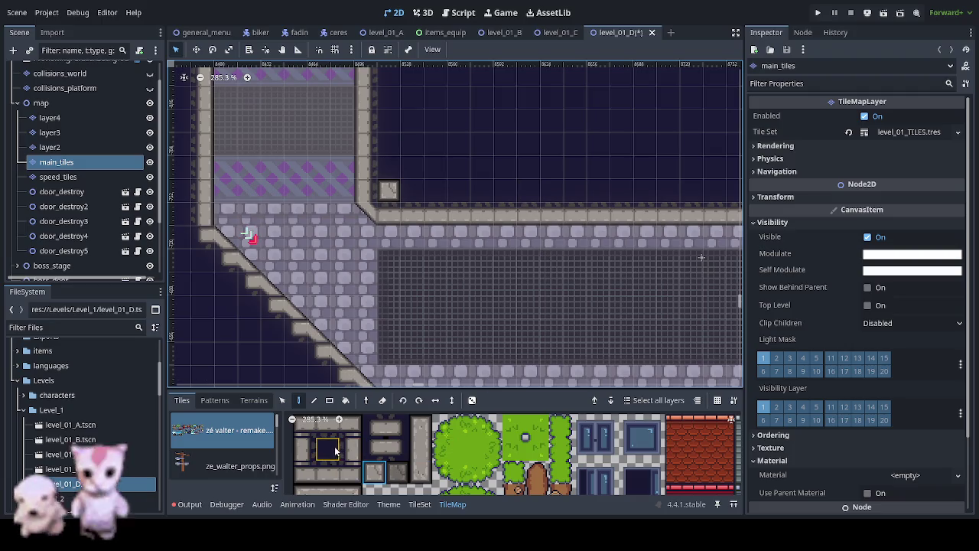
pyautogui.scroll(-2, 466, 280)
pyautogui.hscroll(-2, 466, 280)
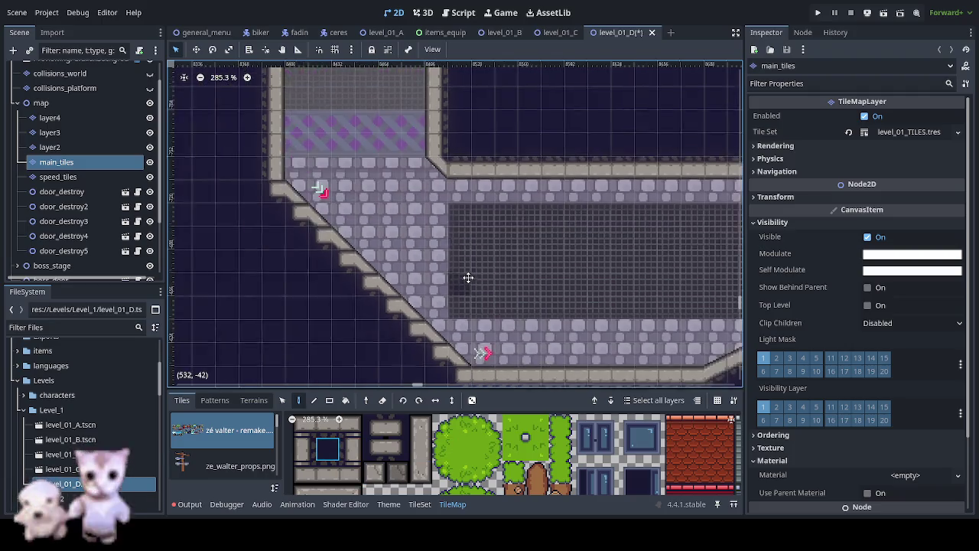
pyautogui.hscroll(6, 482, 492)
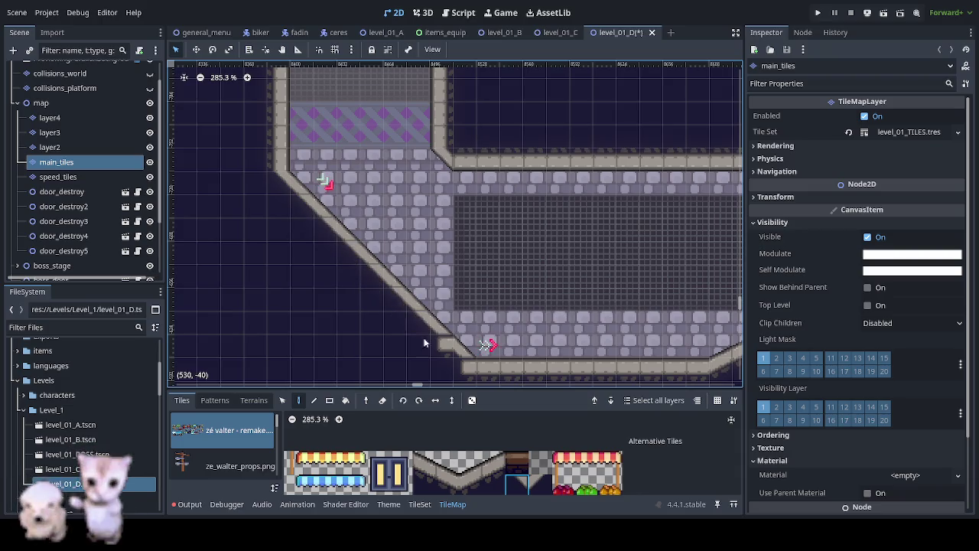
# Step: Pan to the grassy slope and paint a smooth stone slope over its stepped blocks
pyautogui.moveTo(621, 343)
pyautogui.mouseDown()
pyautogui.moveTo(507, 240)
pyautogui.moveTo(175, 234)
pyautogui.moveTo(701, 247)
pyautogui.moveTo(665, 252)
pyautogui.moveTo(572, 320)
pyautogui.moveTo(551, 79)
pyautogui.moveTo(507, 339)
pyautogui.moveTo(465, 308)
pyautogui.moveTo(436, 78)
pyautogui.moveTo(454, 125)
pyautogui.mouseUp()
pyautogui.moveTo(513, 133)
pyautogui.mouseDown()
pyautogui.moveTo(531, 280)
pyautogui.moveTo(579, 378)
pyautogui.moveTo(330, 380)
pyautogui.moveTo(223, 368)
pyautogui.mouseUp()
pyautogui.moveTo(224, 69)
pyautogui.mouseDown()
pyautogui.moveTo(223, 153)
pyautogui.moveTo(218, 87)
pyautogui.moveTo(170, 102)
pyautogui.mouseUp()
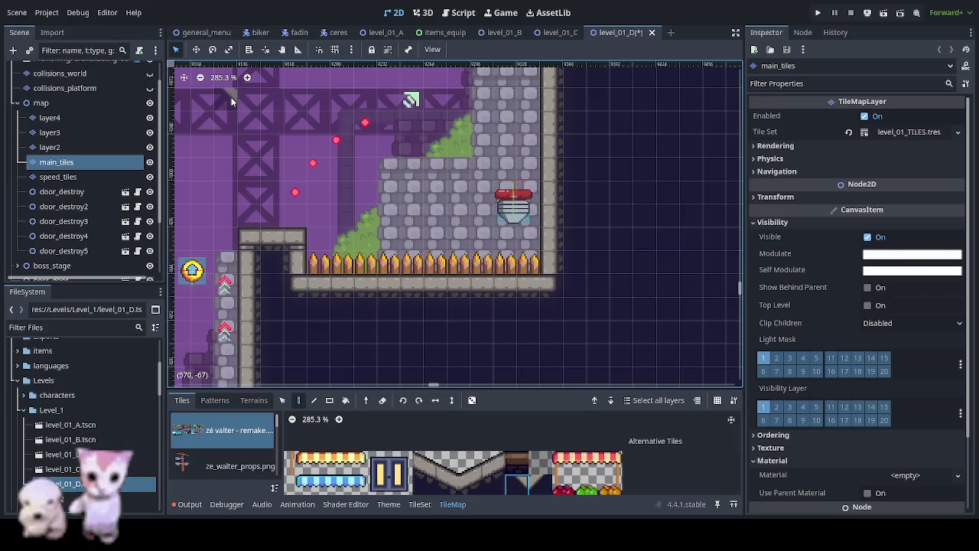
pyautogui.moveTo(340, 153)
pyautogui.mouseDown()
pyautogui.moveTo(415, 280)
pyautogui.moveTo(362, 354)
pyautogui.moveTo(219, 332)
pyautogui.moveTo(571, 155)
pyautogui.moveTo(570, 53)
pyautogui.mouseUp()
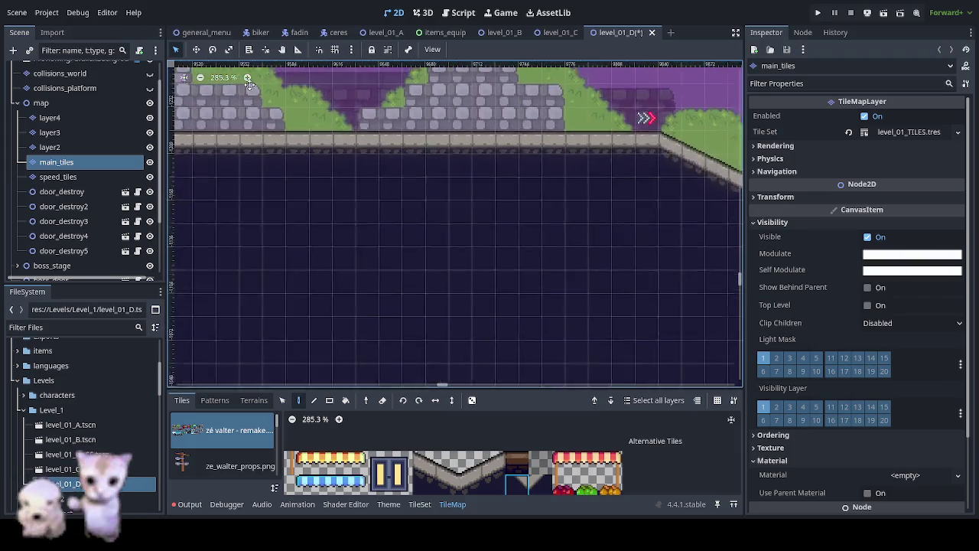
pyautogui.moveTo(680, 230); pyautogui.dragTo(230, 96)
pyautogui.moveTo(680, 96); pyautogui.dragTo(477, 351)
pyautogui.moveTo(380, 366); pyautogui.dragTo(357, 284)
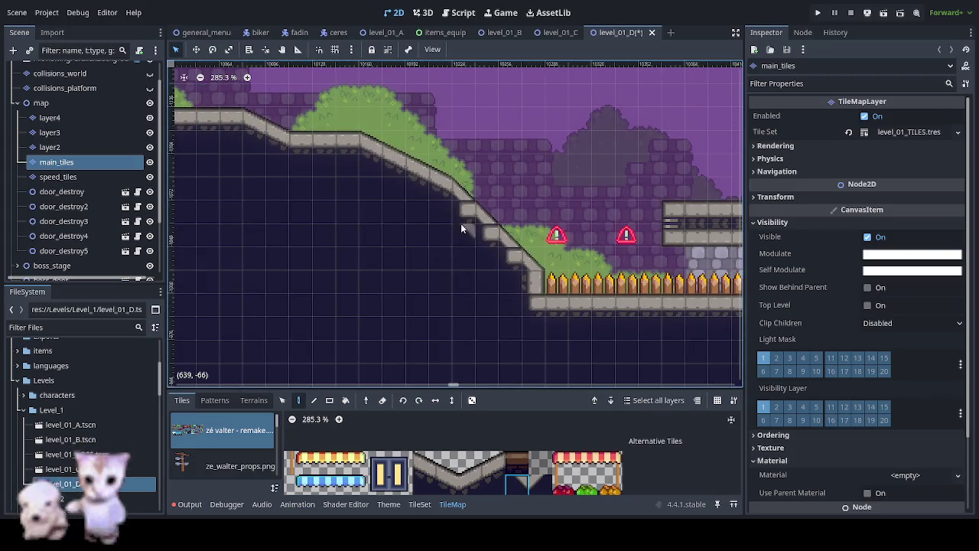
pyautogui.moveTo(457, 213); pyautogui.dragTo(480, 234)
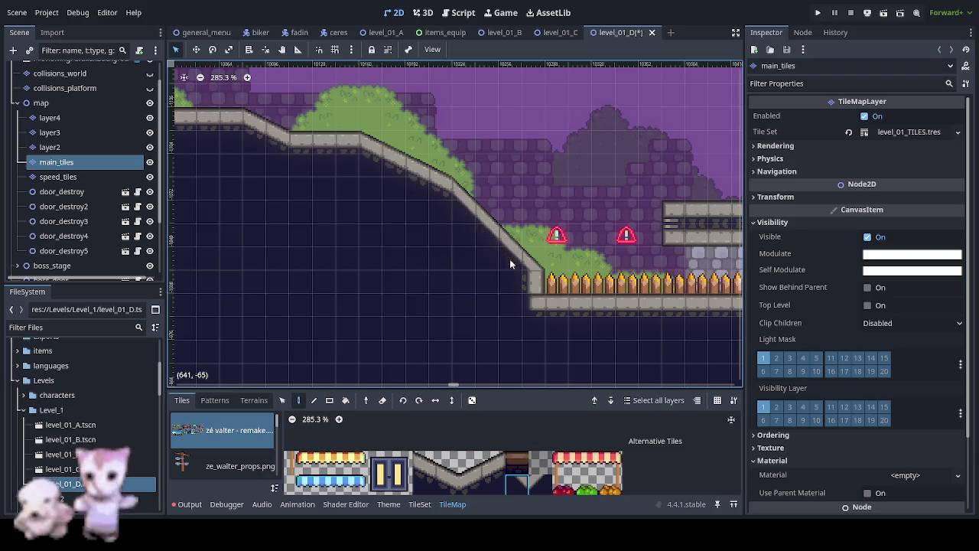
# Step: Review the spike wall, brick rows, fenced slope and floating-platform shaft by panning
pyautogui.moveTo(658, 312); pyautogui.dragTo(290, 325)
pyautogui.moveTo(711, 350)
pyautogui.mouseDown()
pyautogui.moveTo(426, 350)
pyautogui.moveTo(262, 372)
pyautogui.mouseUp()
pyautogui.moveTo(399, 348); pyautogui.dragTo(448, 508)
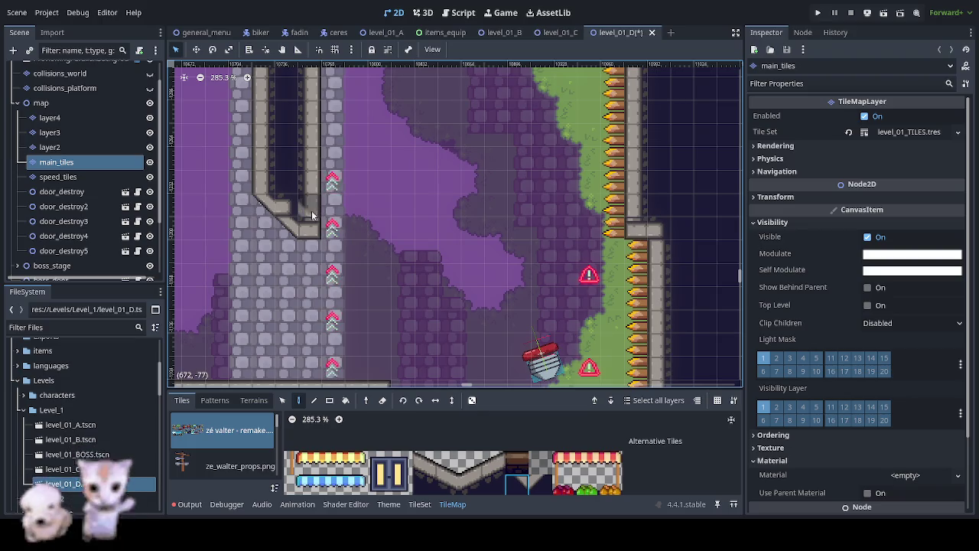
pyautogui.moveTo(487, 168); pyautogui.dragTo(518, 274)
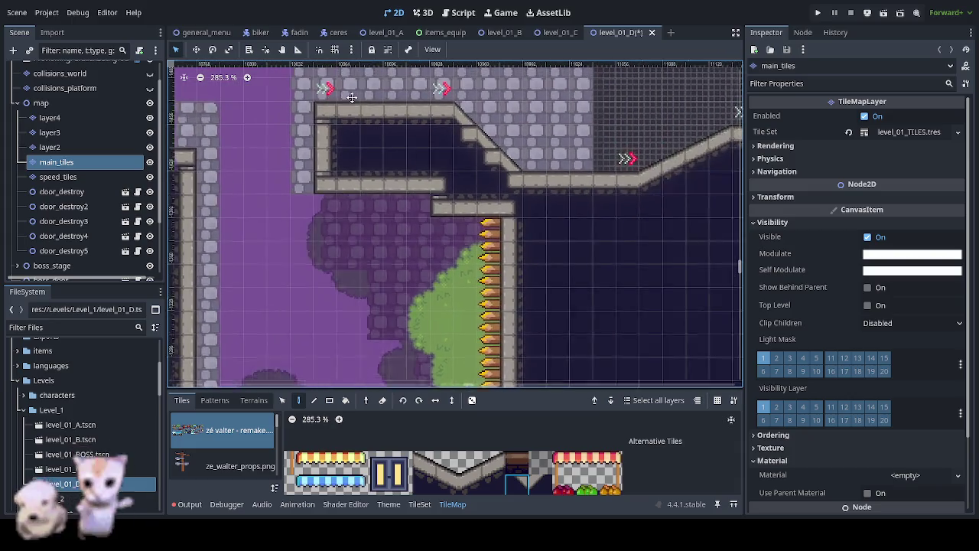
pyautogui.moveTo(447, 77); pyautogui.dragTo(384, 192)
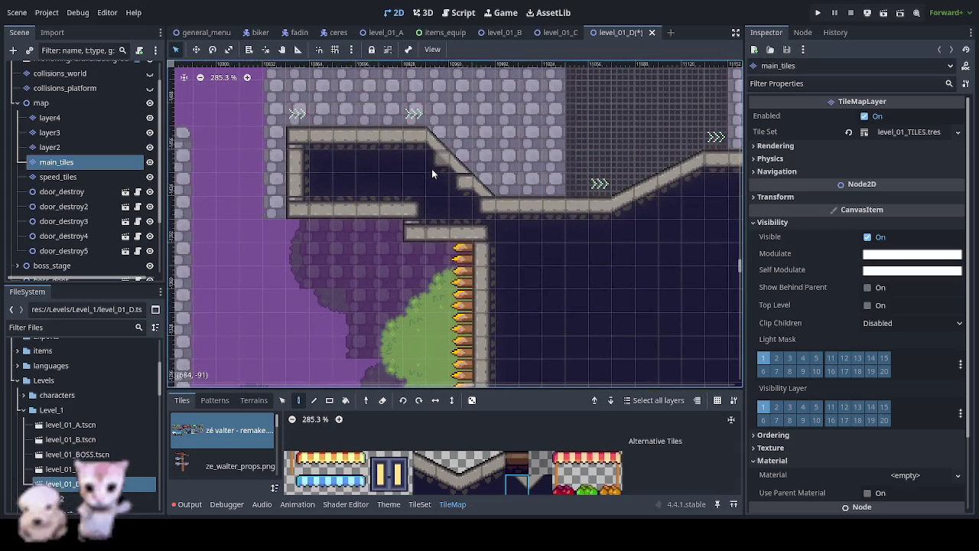
pyautogui.moveTo(622, 243); pyautogui.dragTo(543, 304)
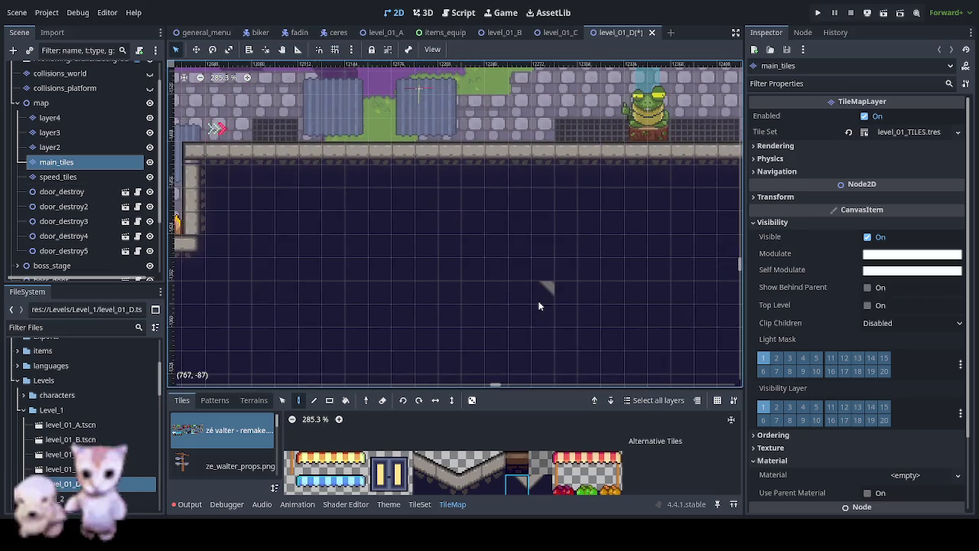
pyautogui.moveTo(594, 268)
pyautogui.mouseDown()
pyautogui.moveTo(463, 302)
pyautogui.moveTo(736, 296)
pyautogui.moveTo(345, 329)
pyautogui.mouseUp()
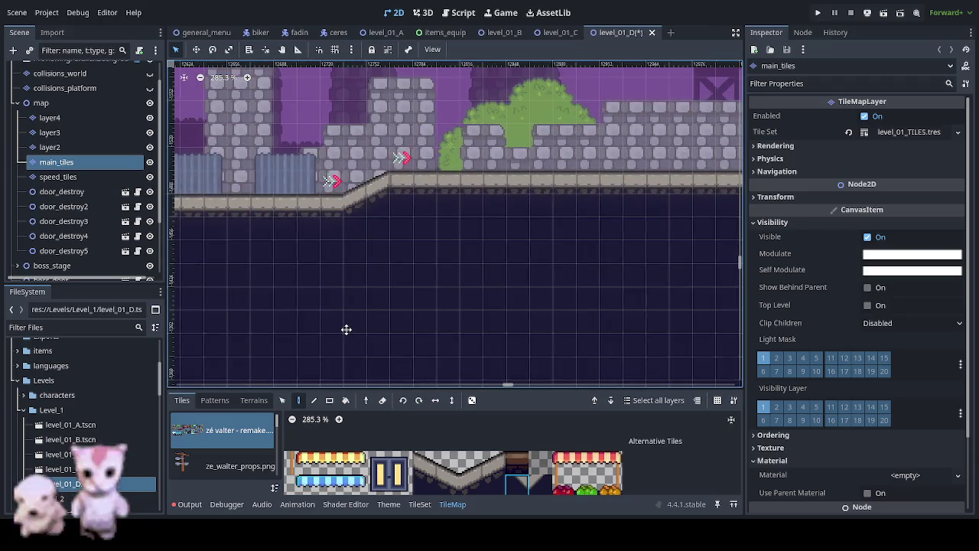
pyautogui.moveTo(477, 296); pyautogui.dragTo(246, 294)
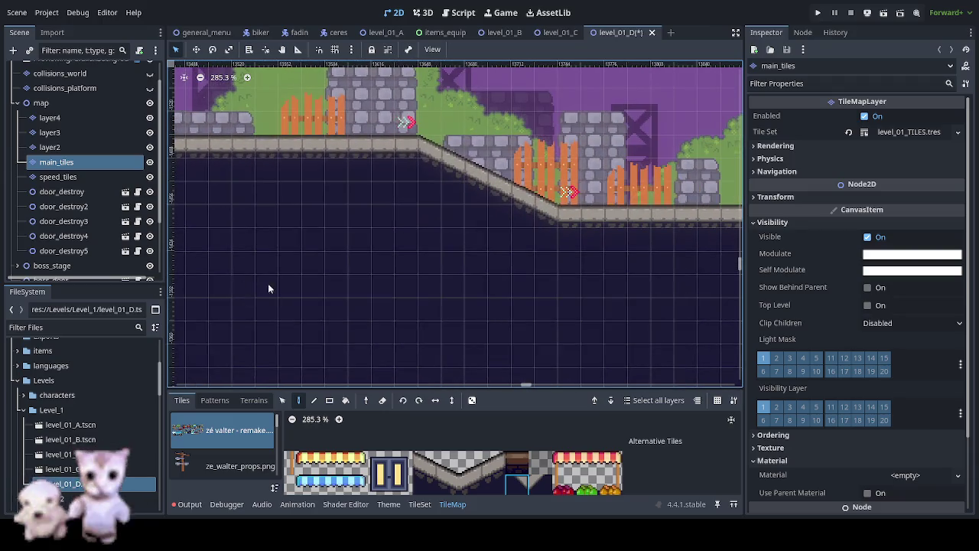
pyautogui.moveTo(449, 272)
pyautogui.mouseDown()
pyautogui.moveTo(251, 286)
pyautogui.moveTo(422, 273)
pyautogui.moveTo(214, 314)
pyautogui.moveTo(252, 350)
pyautogui.moveTo(227, 227)
pyautogui.mouseUp()
pyautogui.moveTo(582, 230); pyautogui.dragTo(275, 229)
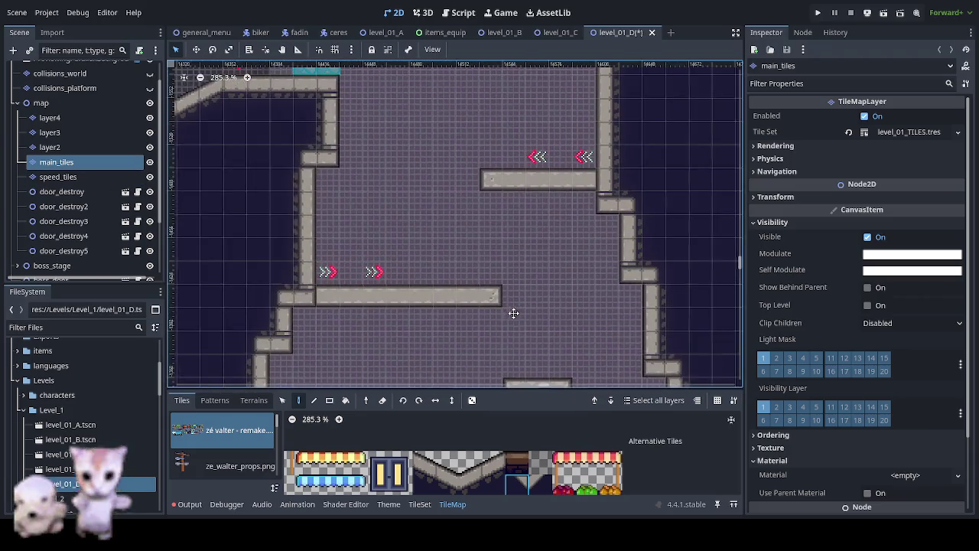
pyautogui.moveTo(518, 221)
pyautogui.mouseDown()
pyautogui.moveTo(571, 221)
pyautogui.moveTo(480, 316)
pyautogui.mouseUp()
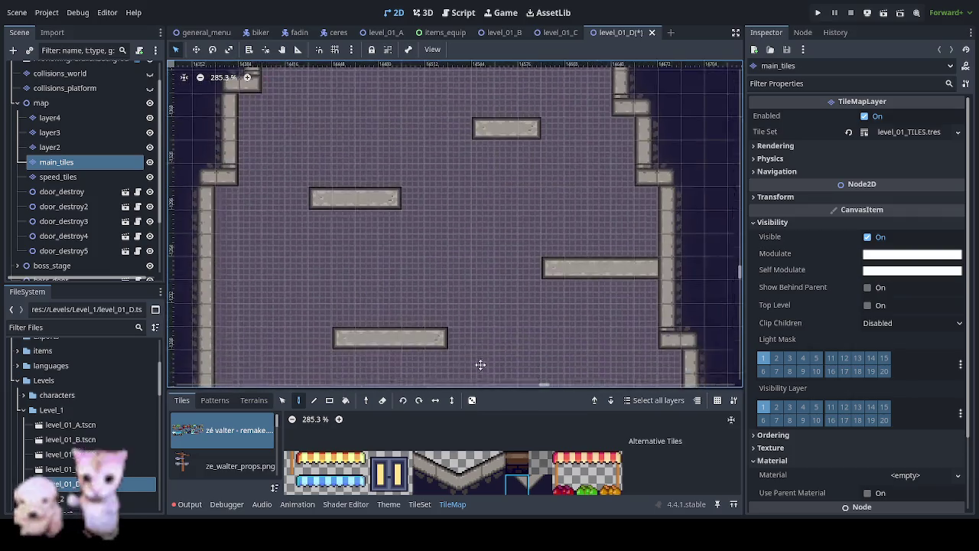
pyautogui.moveTo(579, 328); pyautogui.dragTo(547, 289)
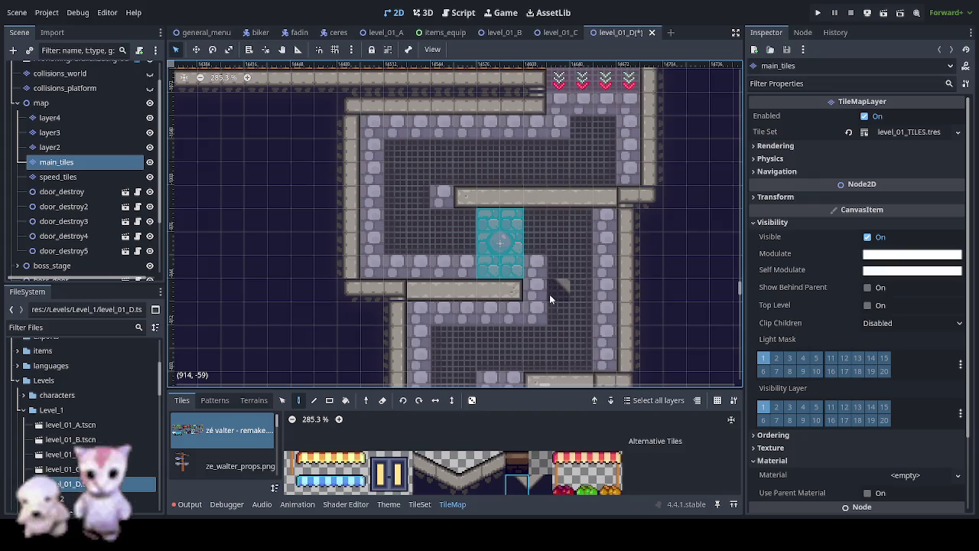
pyautogui.moveTo(554, 307)
pyautogui.mouseDown()
pyautogui.moveTo(538, 172)
pyautogui.moveTo(742, 100)
pyautogui.mouseUp()
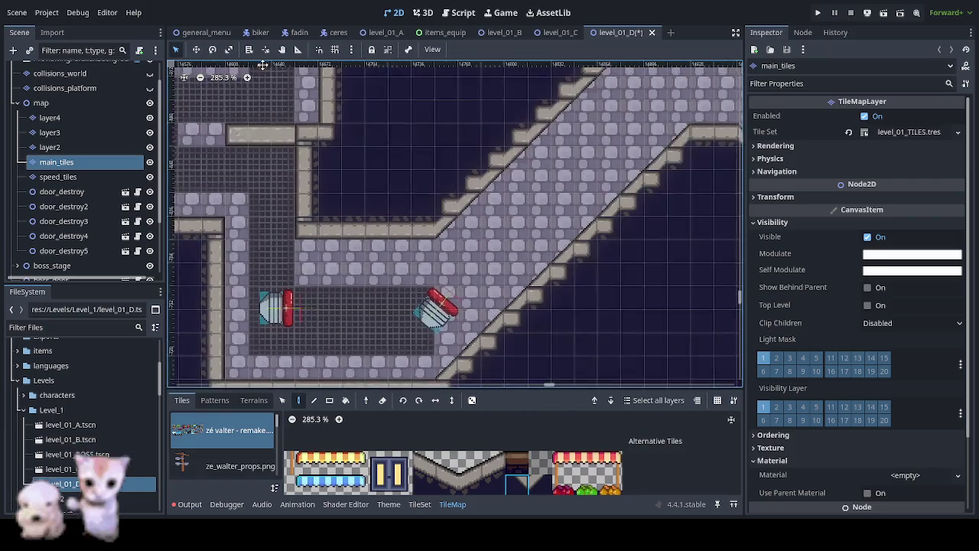